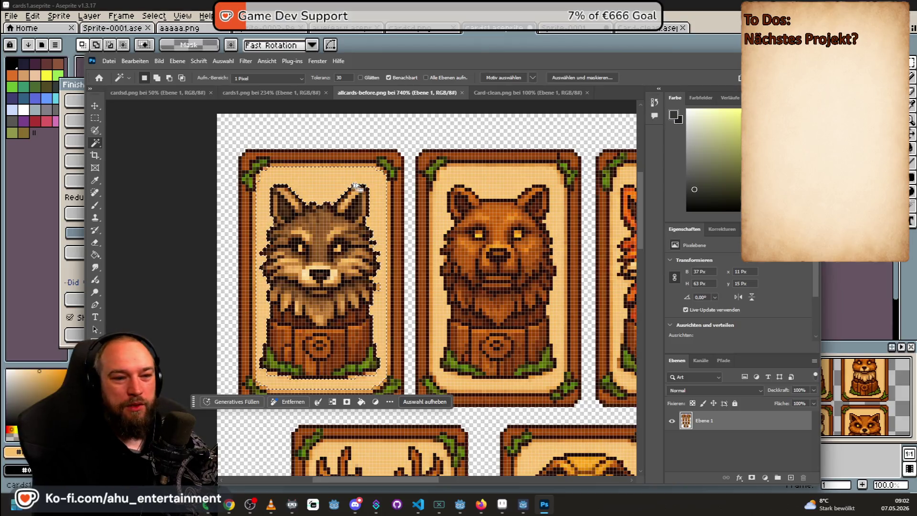
{"action": "scroll", "coordinate": [402, 236], "scroll_direction": "down", "scroll_amount": 2}
{"action": "scroll", "coordinate": [433, 267], "scroll_direction": "down", "scroll_amount": 1}
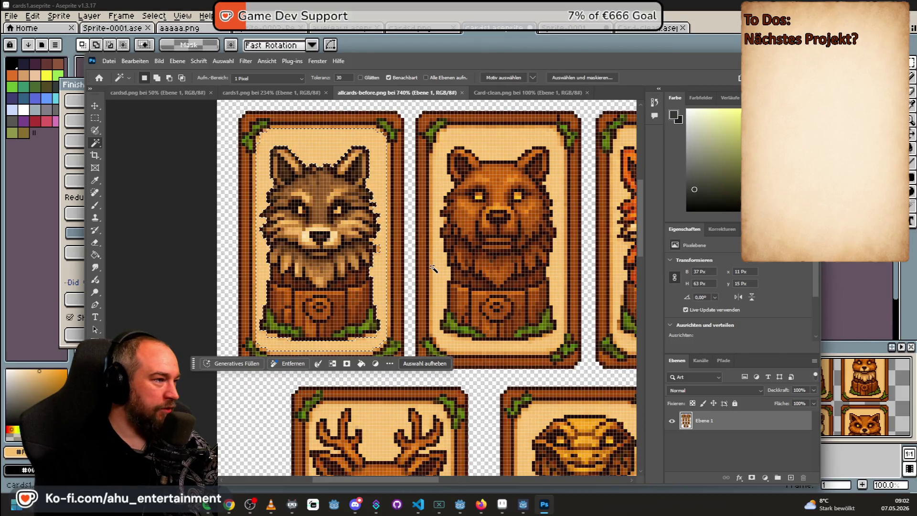
Step: Clear the wolf card's selected background and select the bear card's light background by colour
{"action": "key", "text": "Delete"}
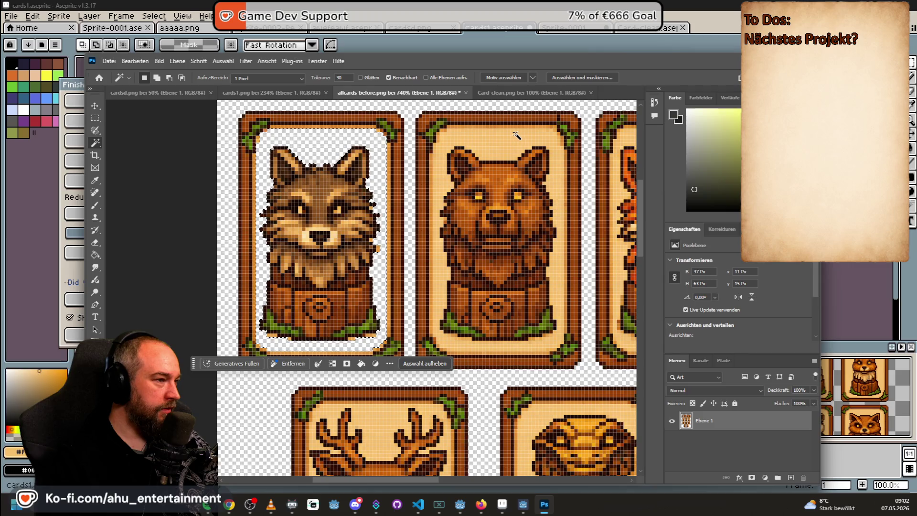
{"action": "left_click", "coordinate": [516, 135]}
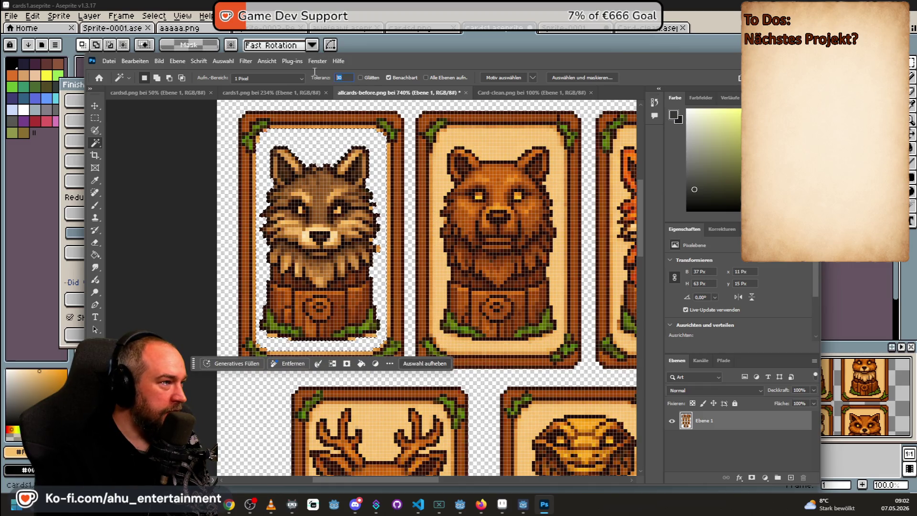
{"action": "type", "text": "40"}
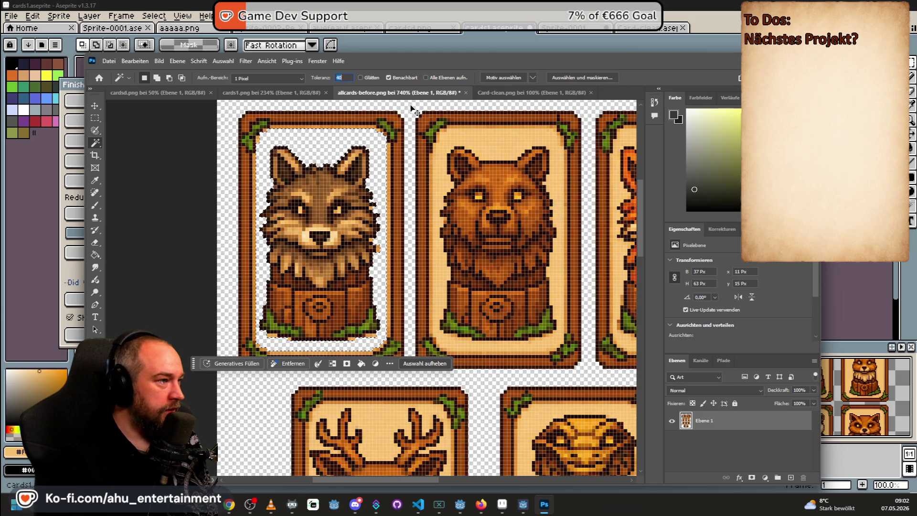
{"action": "type", "text": "m"}
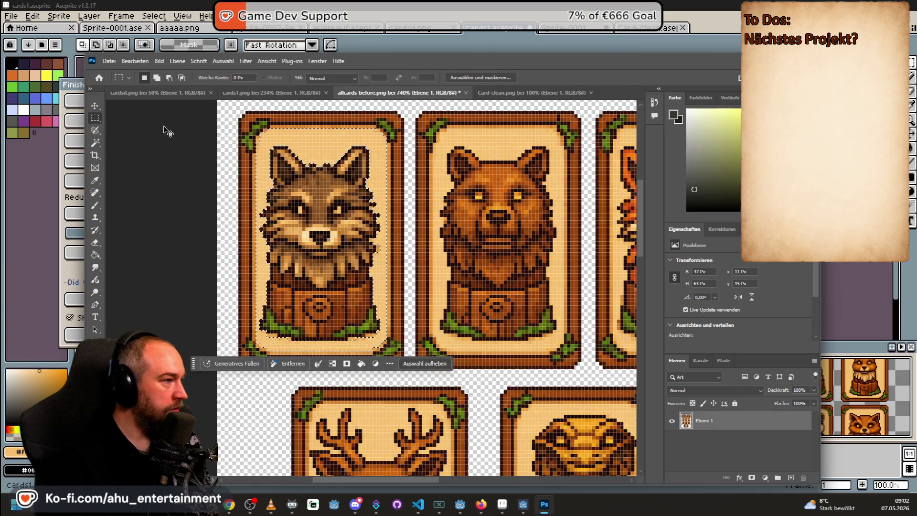
{"action": "left_click", "coordinate": [96, 143]}
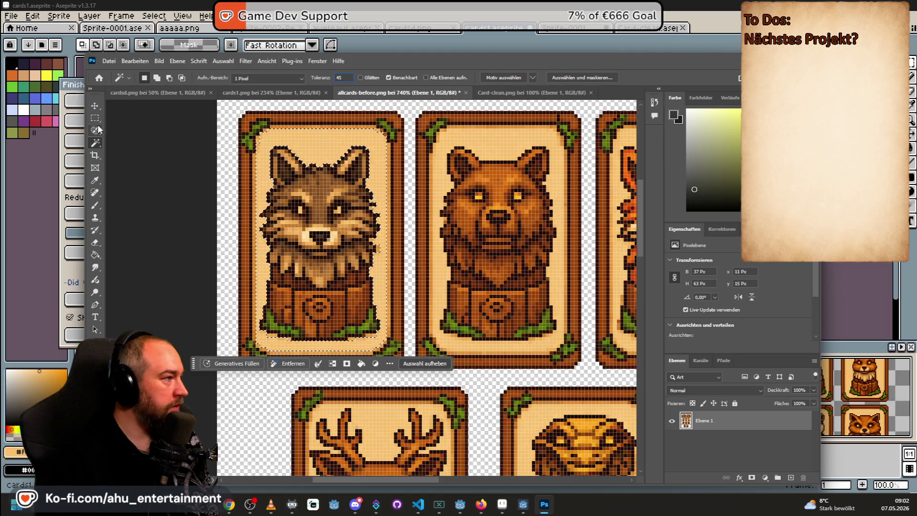
Step: Commit a colour tolerance of 45, deselect, and reselect the wolf card's light interior
{"action": "key", "text": "Return"}
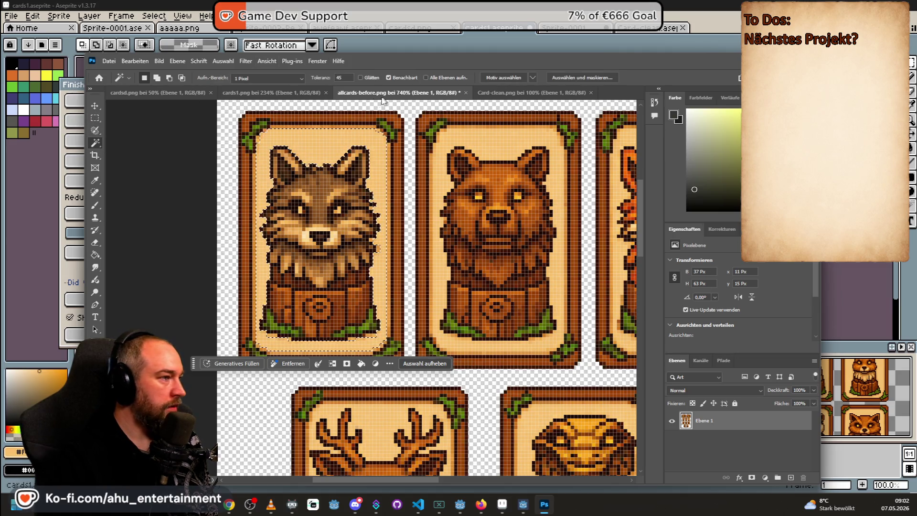
{"action": "key", "text": "ctrl+d"}
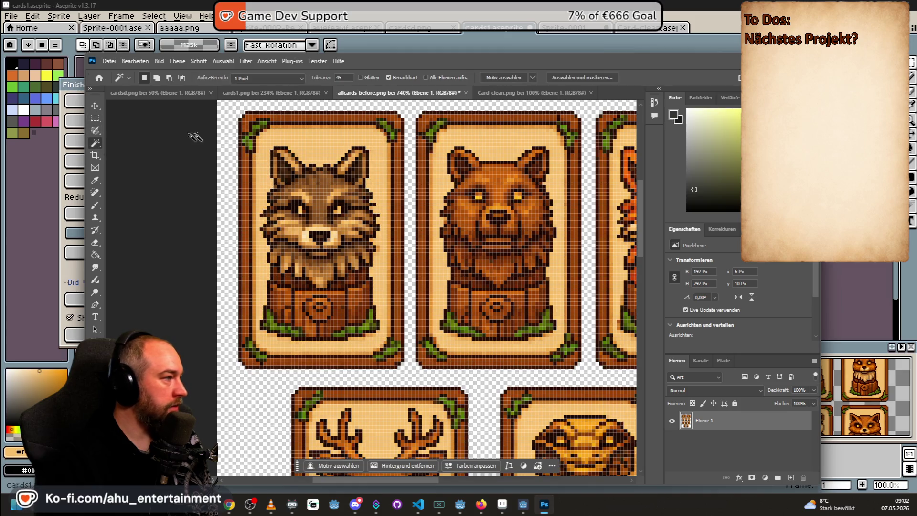
{"action": "left_click", "coordinate": [318, 139]}
{"action": "scroll", "coordinate": [387, 195], "scroll_direction": "up", "scroll_amount": 1}
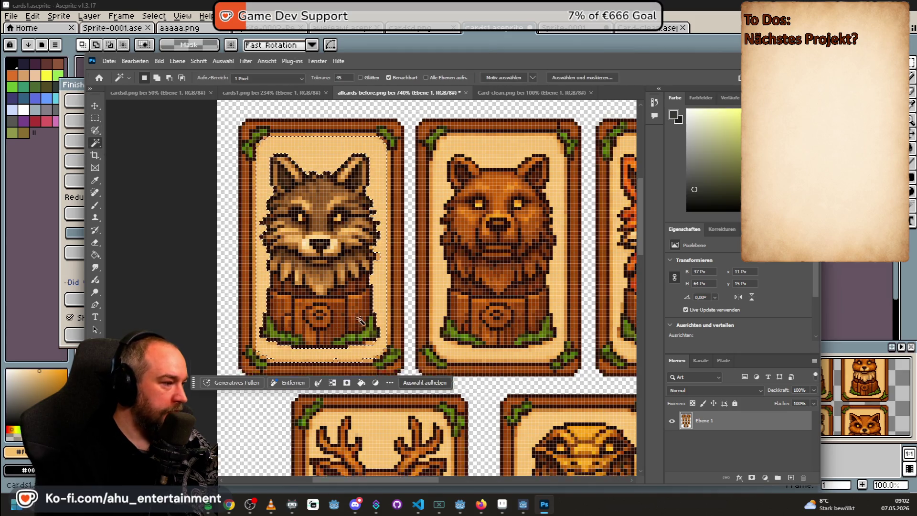
{"action": "scroll", "coordinate": [366, 349], "scroll_direction": "up", "scroll_amount": 2}
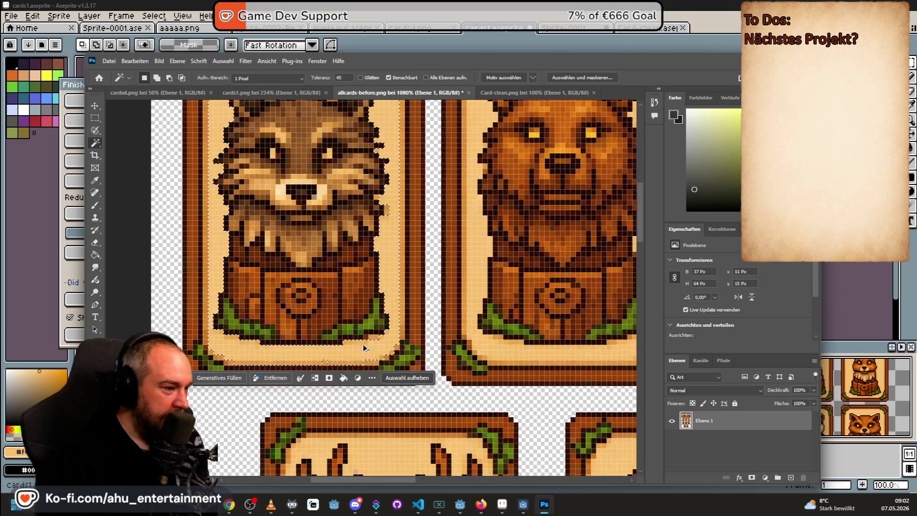
{"action": "scroll", "coordinate": [366, 344], "scroll_direction": "up", "scroll_amount": 2}
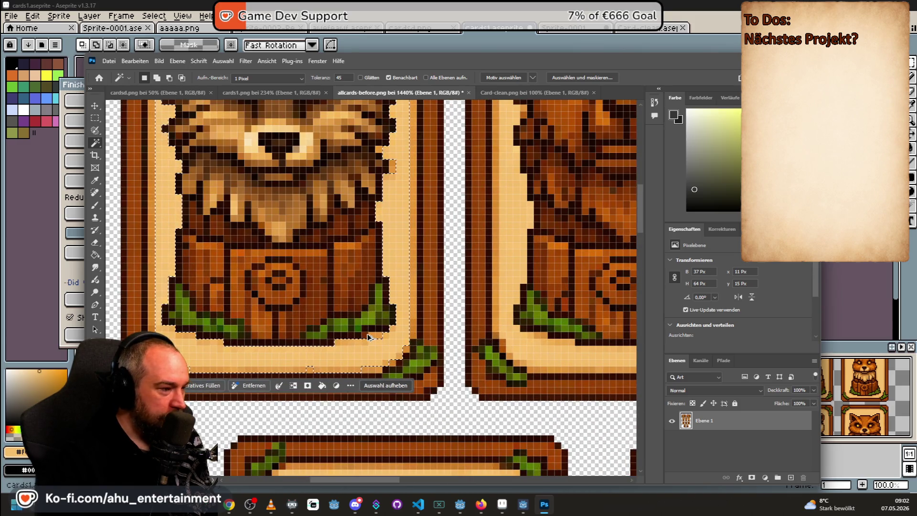
{"action": "scroll", "coordinate": [366, 336], "scroll_direction": "down", "scroll_amount": 1}
{"action": "scroll", "coordinate": [367, 330], "scroll_direction": "down", "scroll_amount": 1}
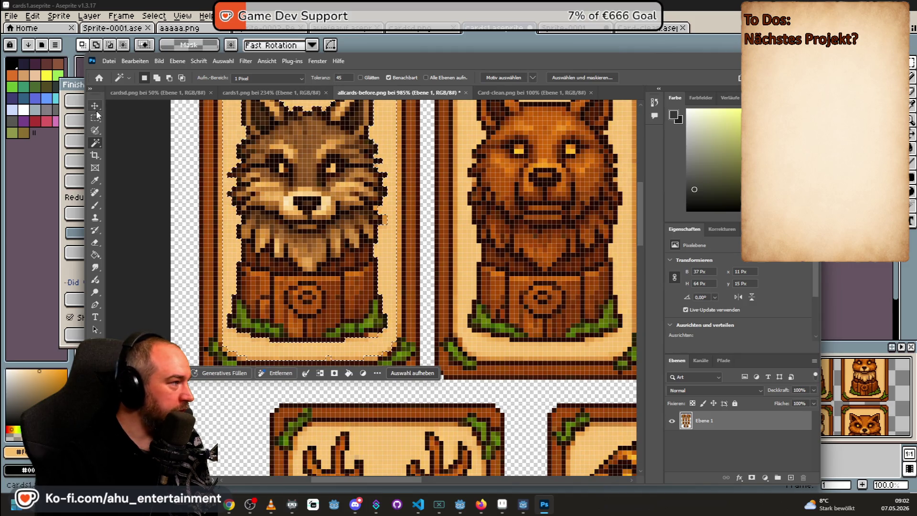
Step: Raise the Magic Wand tolerance again and switch to rectangular selection
{"action": "left_click", "coordinate": [95, 131]}
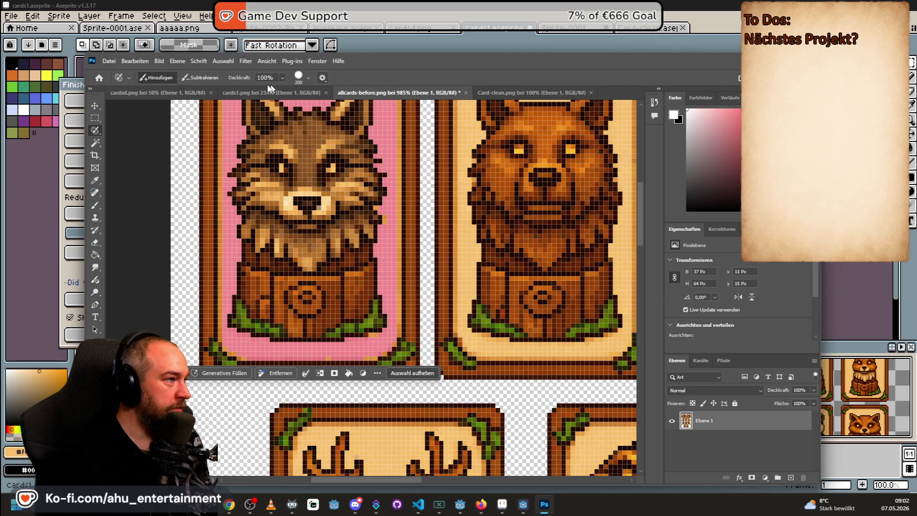
{"action": "left_click", "coordinate": [96, 143]}
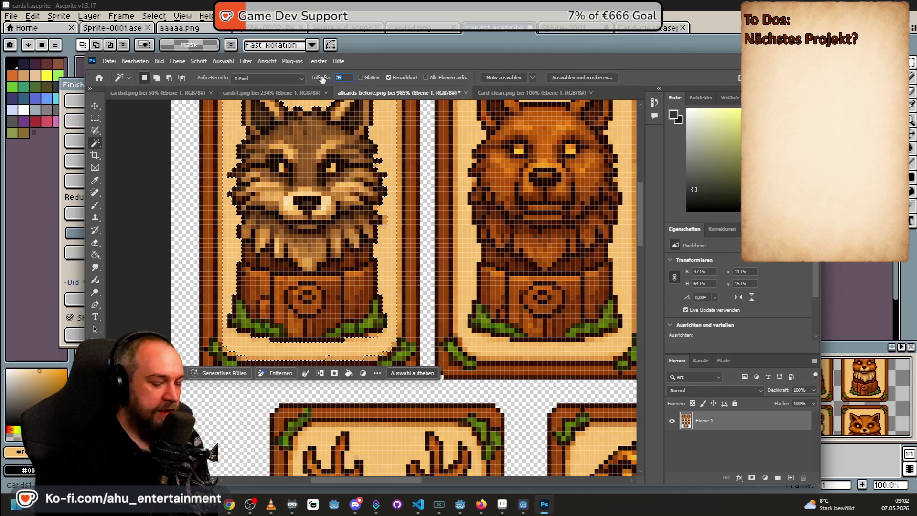
{"action": "type", "text": "60"}
{"action": "key", "text": "Return"}
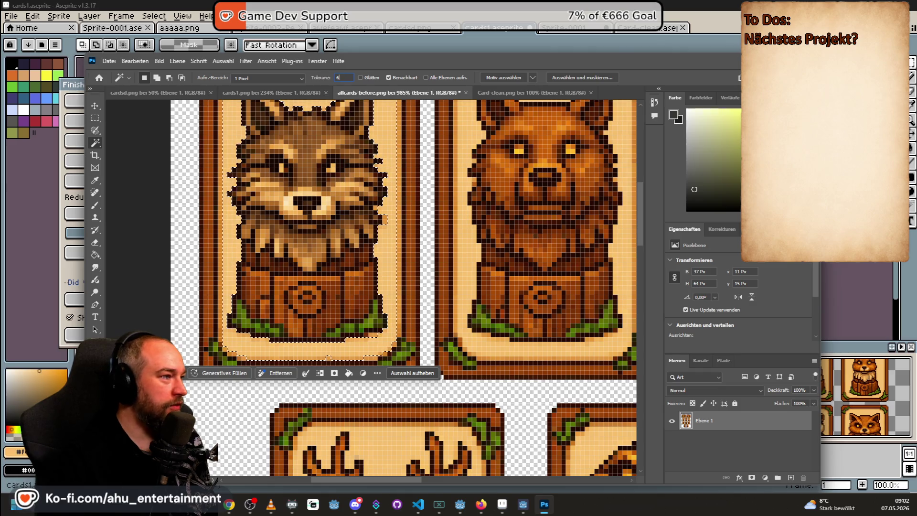
{"action": "left_click", "coordinate": [95, 118]}
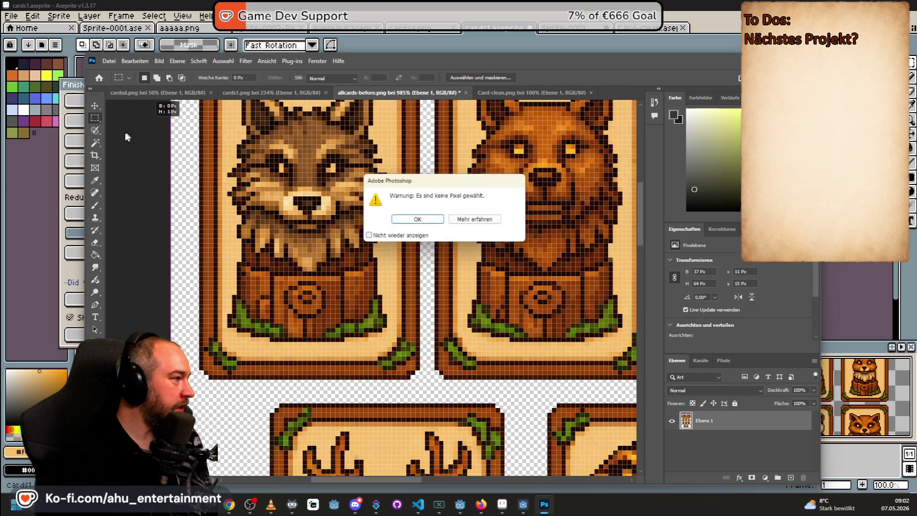
Step: Dismiss the warning and delete the wolf and bear cards' light interiors to transparency
{"action": "left_click", "coordinate": [417, 218]}
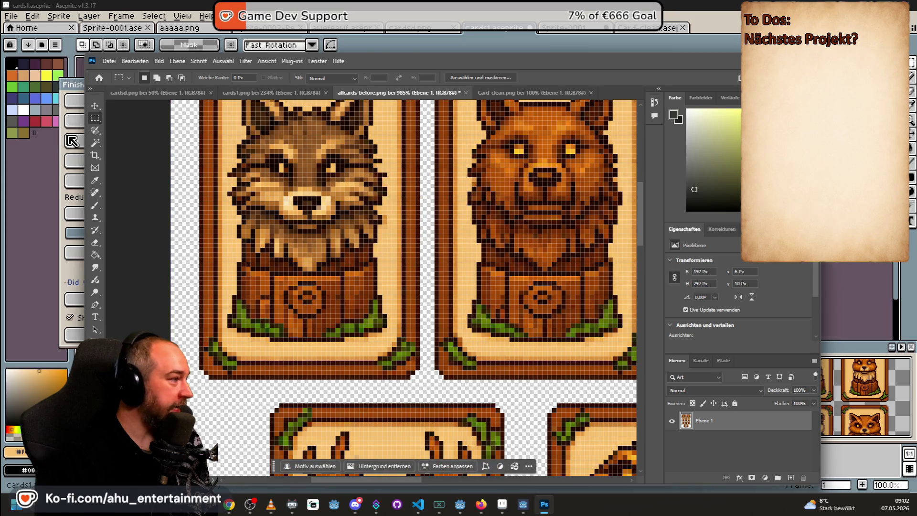
{"action": "left_click", "coordinate": [95, 143]}
{"action": "left_click", "coordinate": [390, 141]}
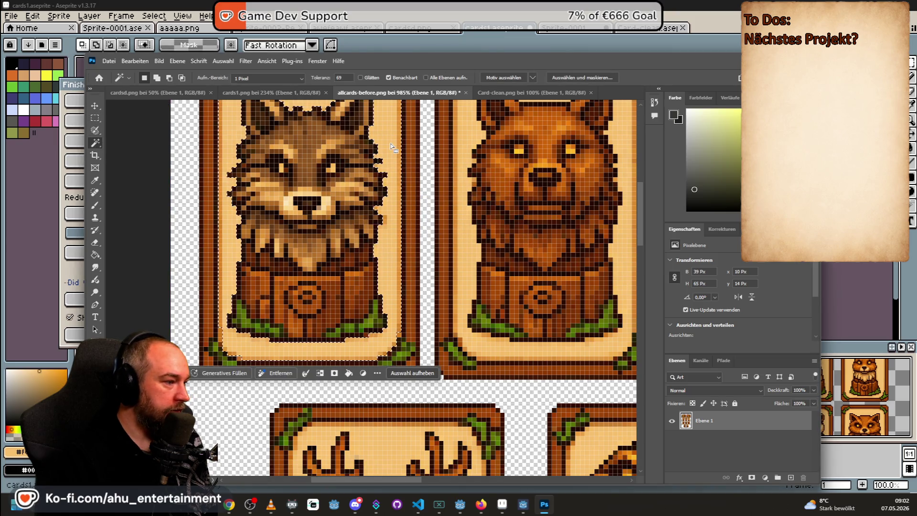
{"action": "scroll", "coordinate": [376, 197], "scroll_direction": "down", "scroll_amount": 1}
{"action": "scroll", "coordinate": [367, 329], "scroll_direction": "up", "scroll_amount": 2}
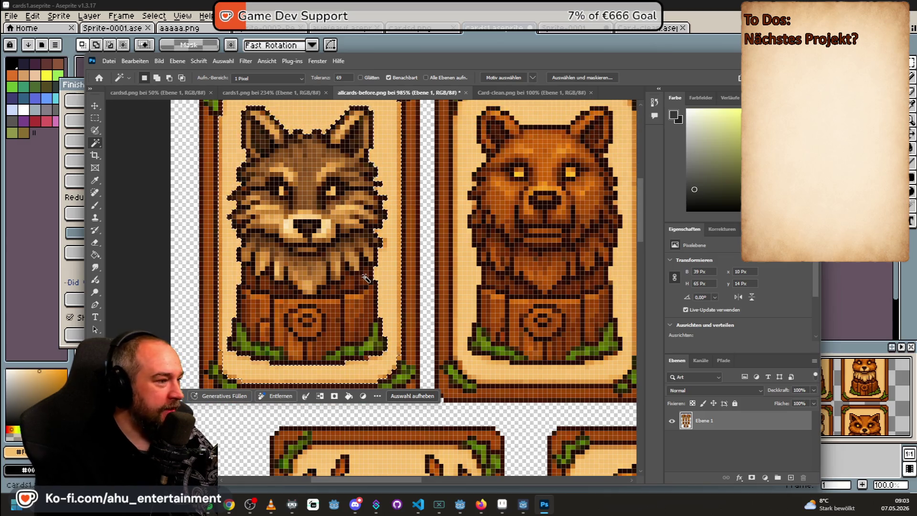
{"action": "key", "text": "Delete"}
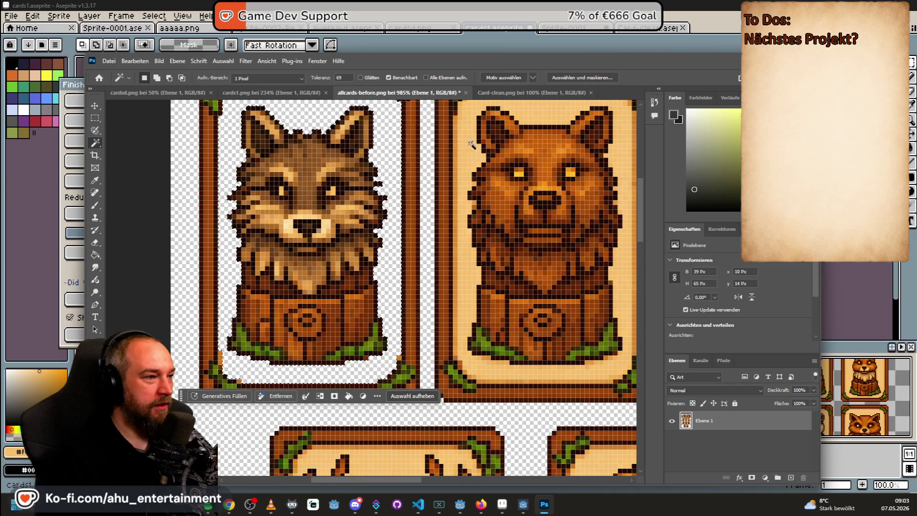
{"action": "left_click", "coordinate": [465, 159]}
{"action": "key", "text": "Delete"}
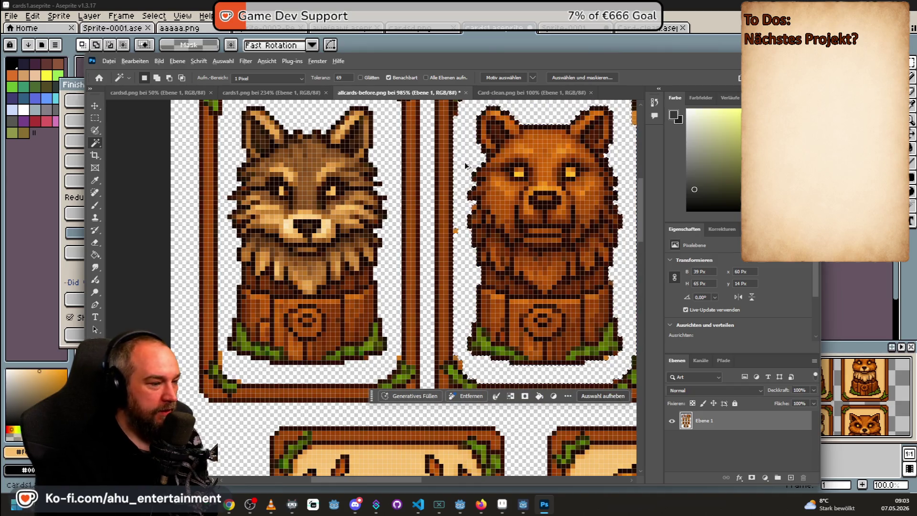
{"action": "scroll", "coordinate": [472, 293], "scroll_direction": "down", "scroll_amount": 1}
{"action": "scroll", "coordinate": [473, 293], "scroll_direction": "down", "scroll_amount": 1}
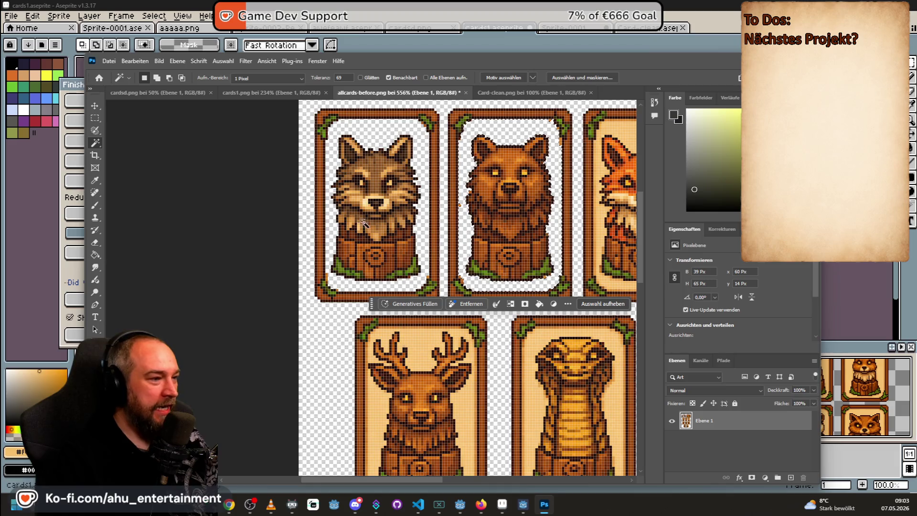
Step: Close the canvas context menu and maximize the image window to fill the screen
{"action": "right_click", "coordinate": [353, 205]}
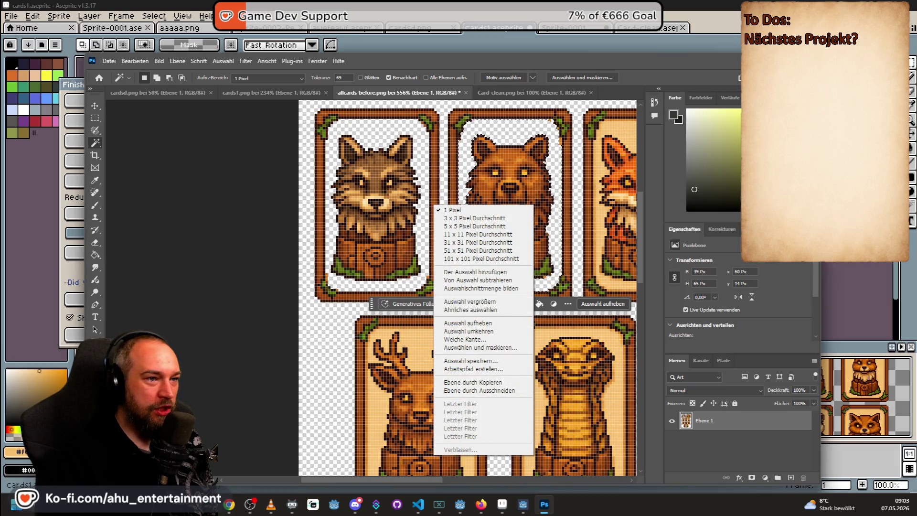
{"action": "key", "text": "alt+Tab"}
{"action": "key", "text": "alt+Tab"}
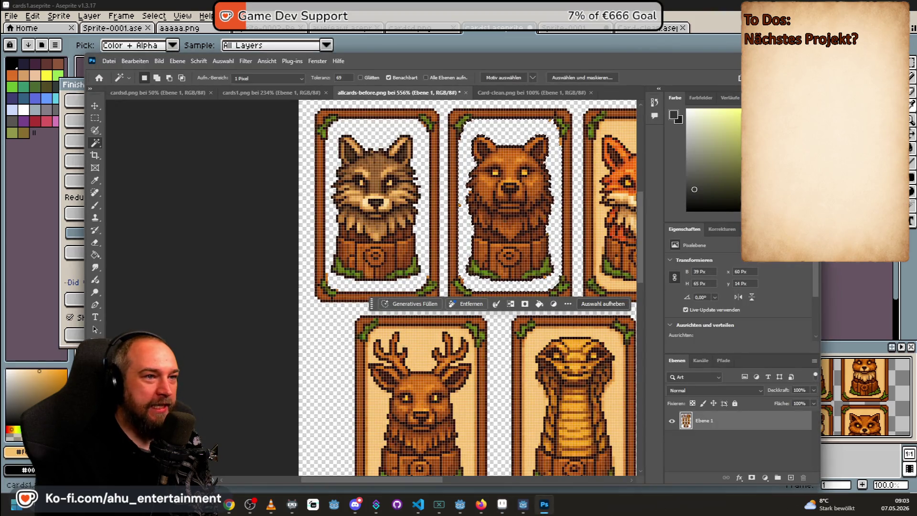
{"action": "key", "text": "super+Up"}
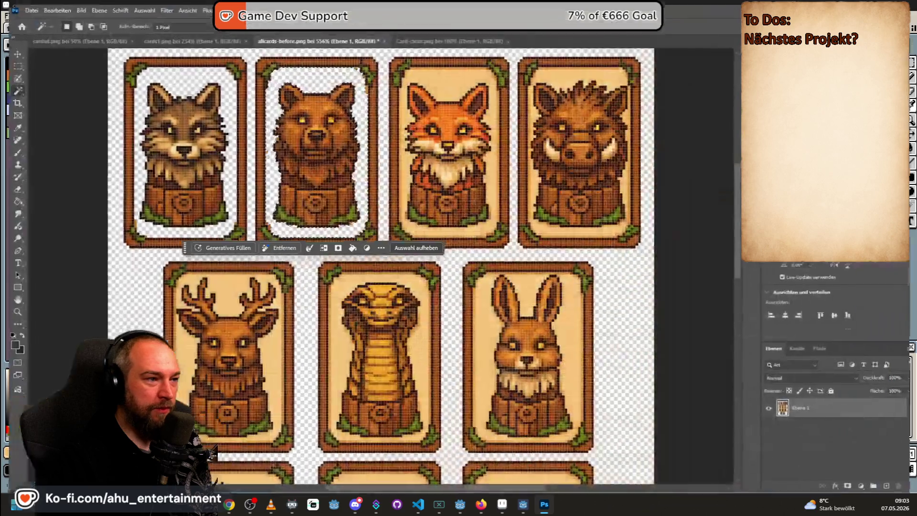
Step: Delete the beige backgrounds of the fox, boar and bunny cards
{"action": "key", "text": "Delete"}
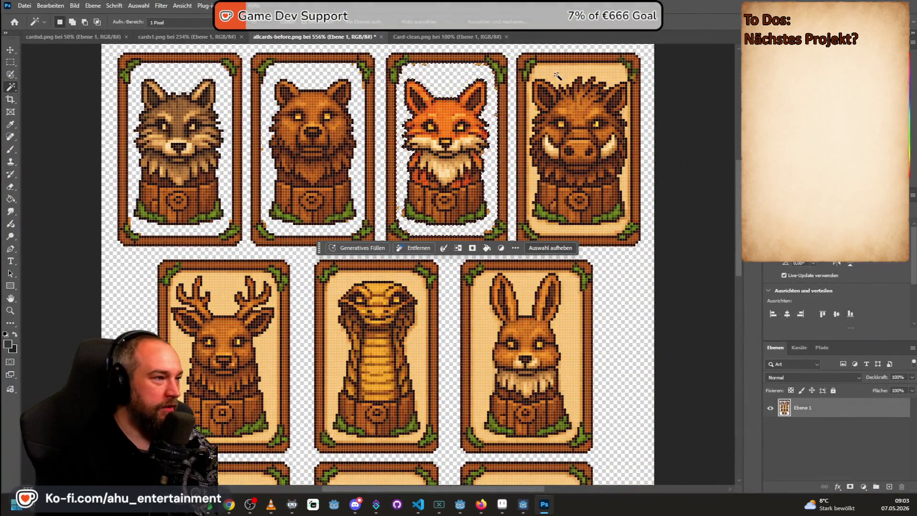
{"action": "left_click", "coordinate": [552, 75]}
{"action": "key", "text": "Delete"}
{"action": "left_click", "coordinate": [537, 183]}
{"action": "key", "text": "Delete"}
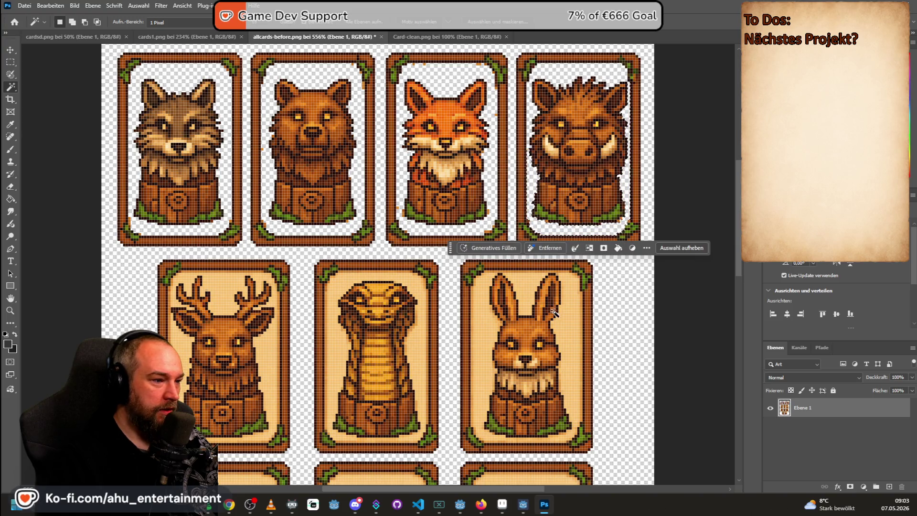
{"action": "left_click", "coordinate": [564, 301]}
{"action": "key", "text": "Delete"}
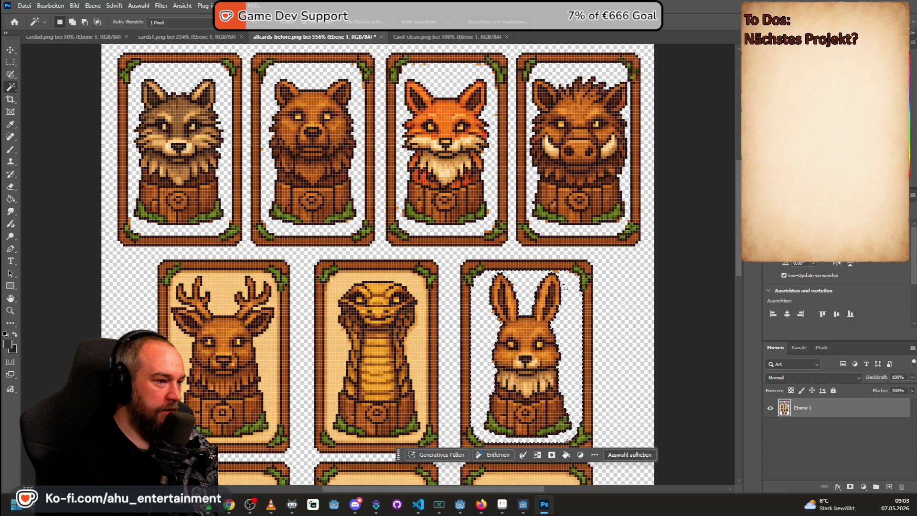
{"action": "left_click", "coordinate": [569, 274]}
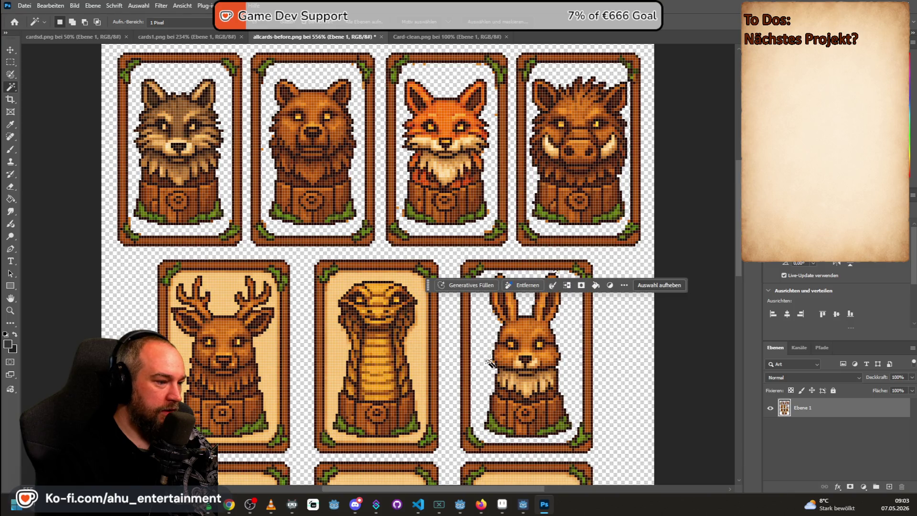
Step: Delete the snake and deer cards' beige backgrounds and select leftover areas on the deer card
{"action": "left_click", "coordinate": [346, 335]}
{"action": "key", "text": "Delete"}
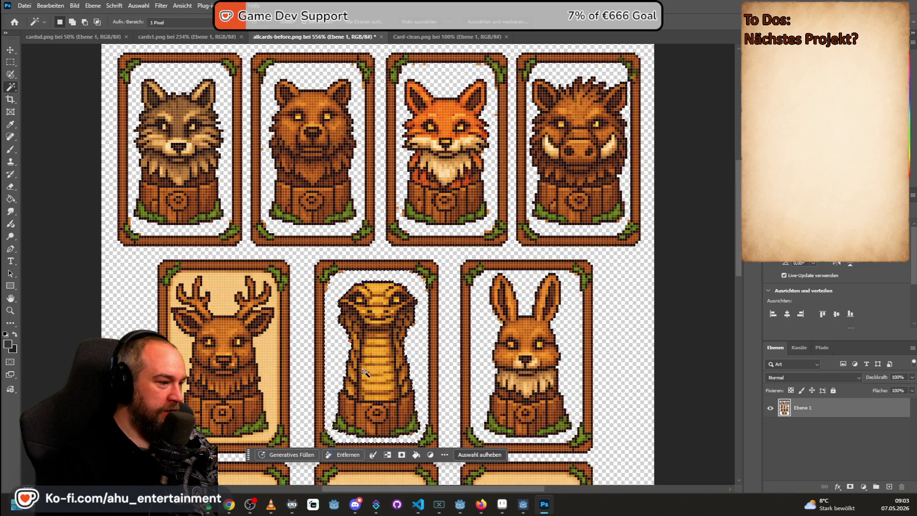
{"action": "left_click", "coordinate": [230, 298]}
{"action": "key", "text": "Delete"}
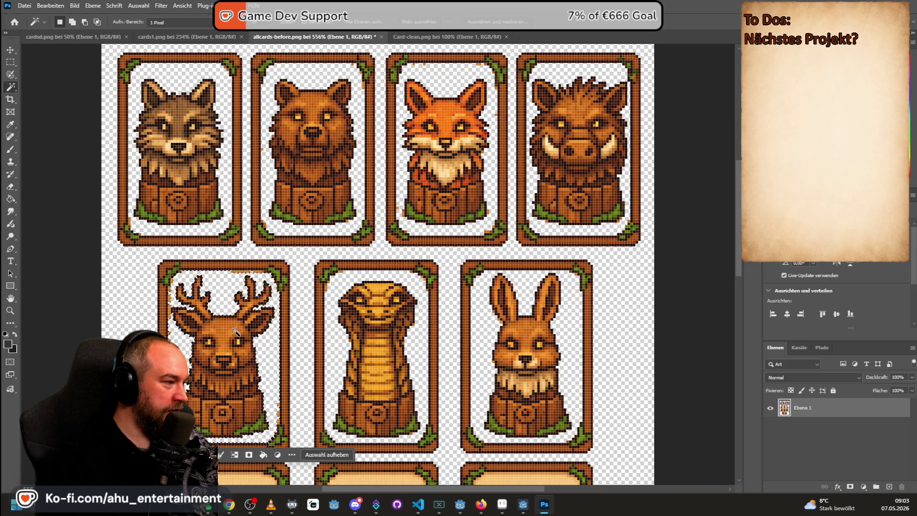
{"action": "left_click", "coordinate": [171, 315]}
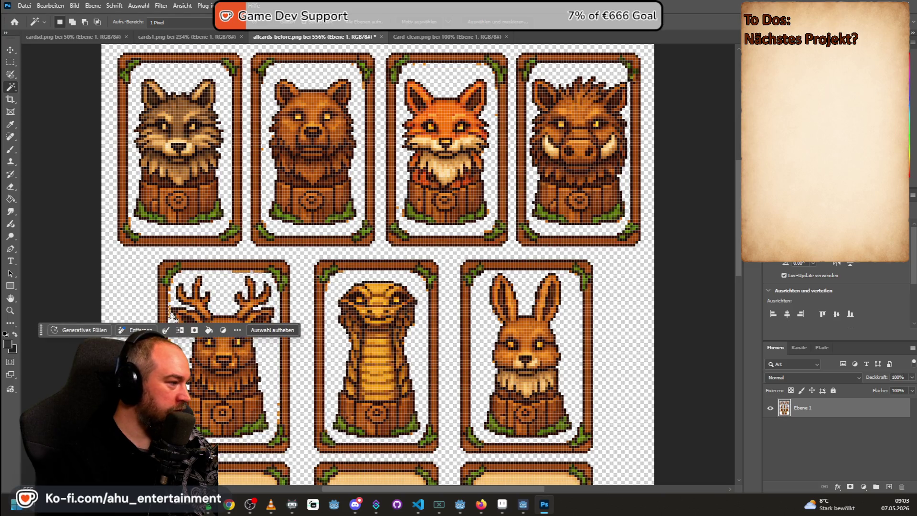
{"action": "left_click", "coordinate": [179, 325]}
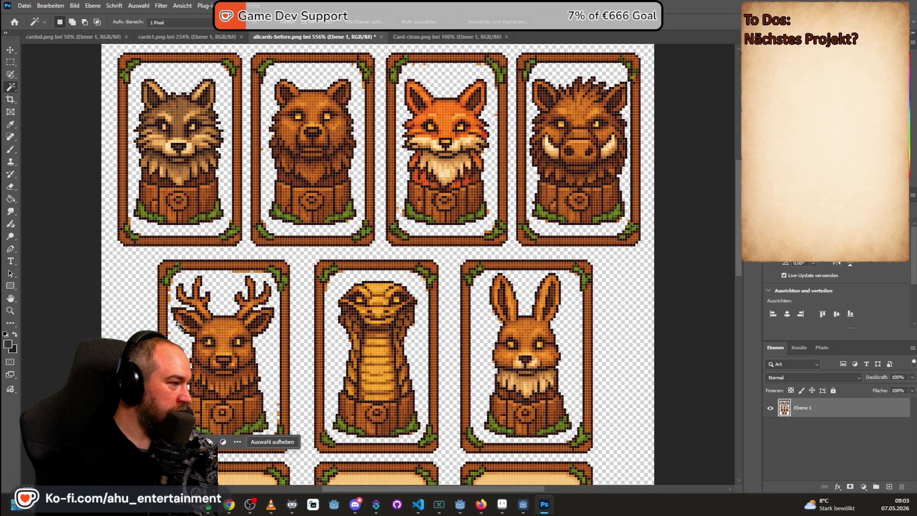
{"action": "left_click", "coordinate": [168, 299]}
{"action": "left_click", "coordinate": [249, 271]}
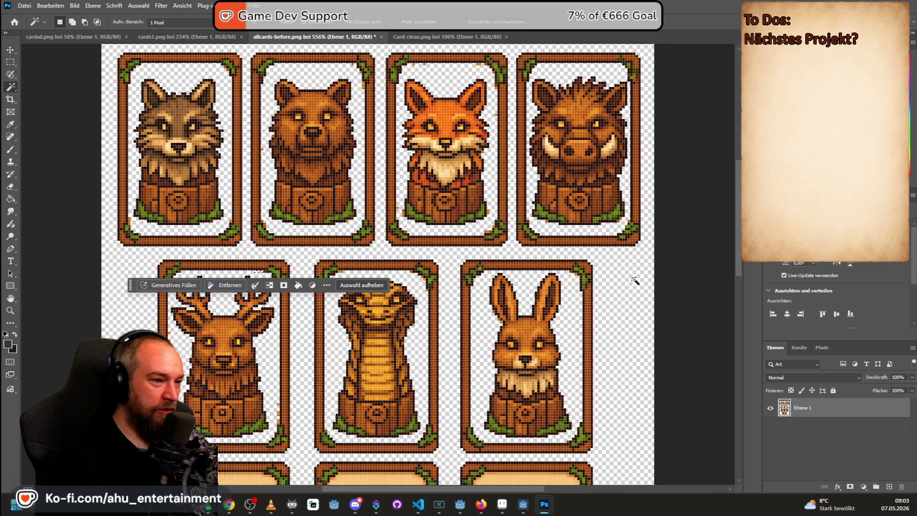
{"action": "scroll", "coordinate": [737, 215], "scroll_direction": "down", "scroll_amount": 3}
{"action": "scroll", "coordinate": [738, 215], "scroll_direction": "down", "scroll_amount": 1}
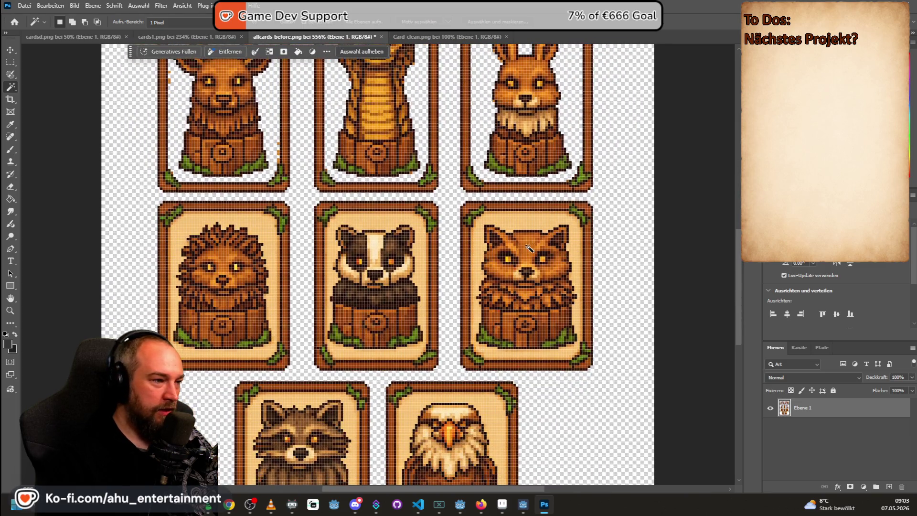
Step: Delete the fox, badger and hedgehog cards' beige backgrounds and pick leftover areas near the badger card
{"action": "left_click", "coordinate": [528, 224]}
{"action": "key", "text": "Delete"}
{"action": "left_click", "coordinate": [372, 216]}
{"action": "key", "text": "Delete"}
{"action": "left_click", "coordinate": [253, 219]}
{"action": "key", "text": "Delete"}
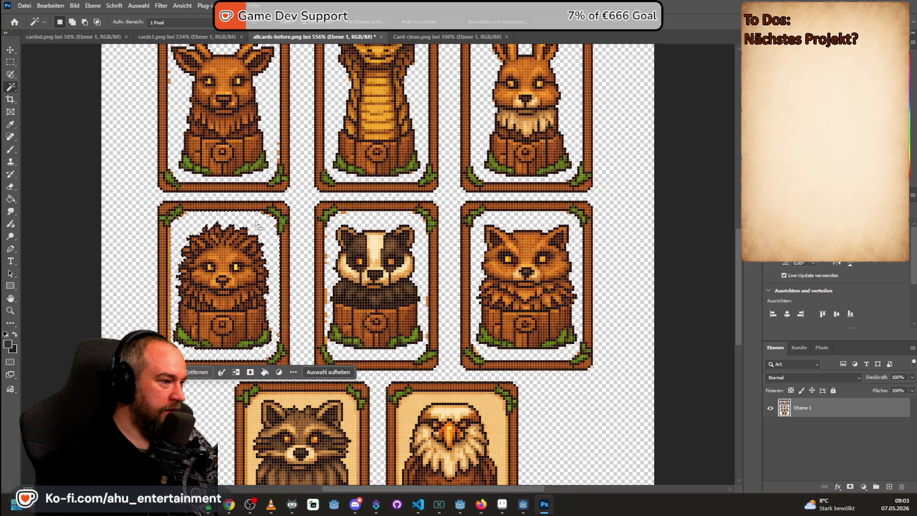
{"action": "left_click", "coordinate": [328, 304]}
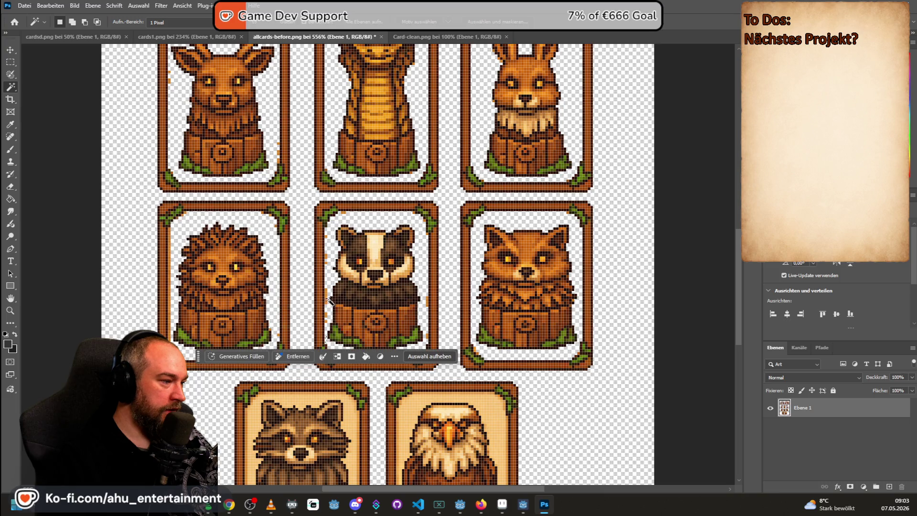
{"action": "left_click", "coordinate": [326, 295]}
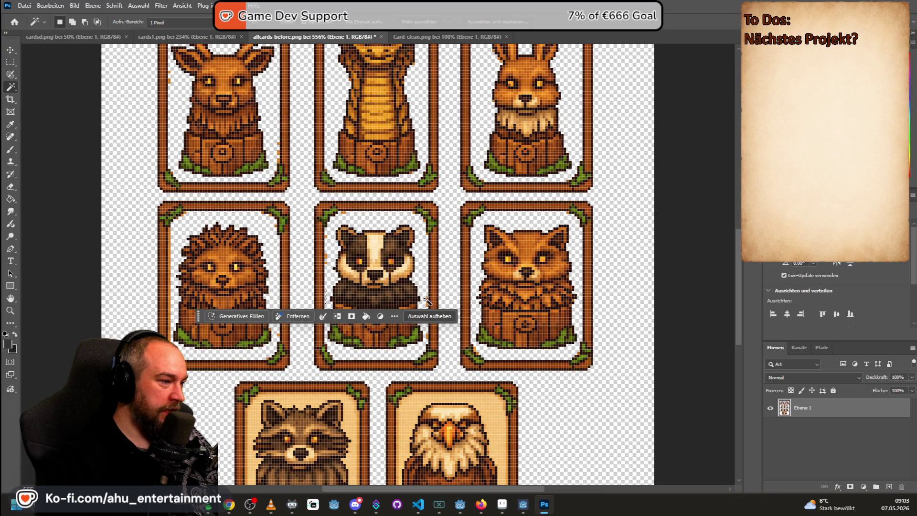
{"action": "left_click", "coordinate": [425, 299]}
{"action": "left_click_drag", "start_coordinate": [737, 269], "coordinate": [739, 324]}
Step: Select stray pixels inside the eagle and raccoon cards, delete them and deselect
{"action": "left_click", "coordinate": [428, 205]}
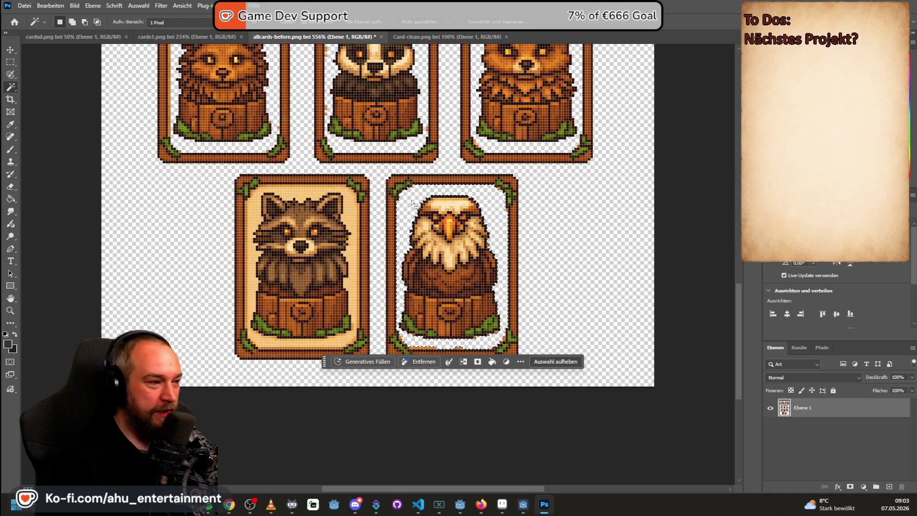
{"action": "left_click", "coordinate": [352, 210], "text": "shift"}
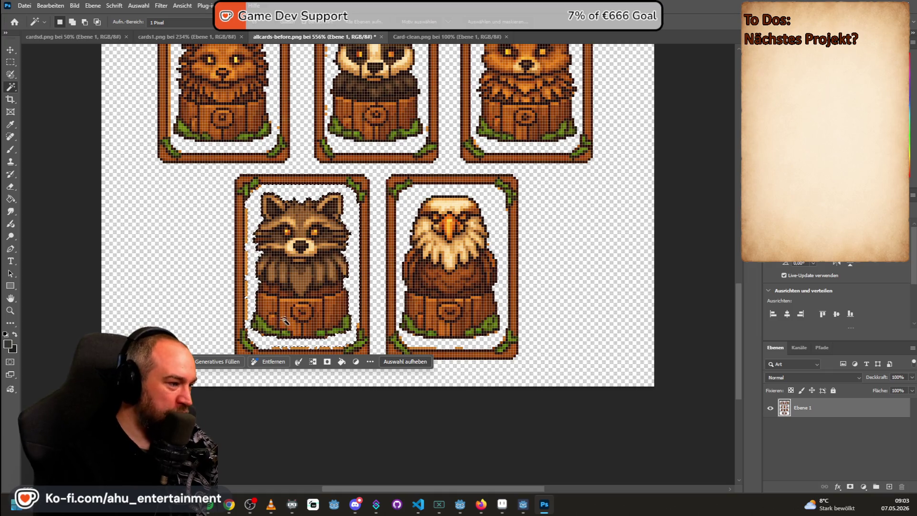
{"action": "left_click", "coordinate": [252, 260], "text": "shift"}
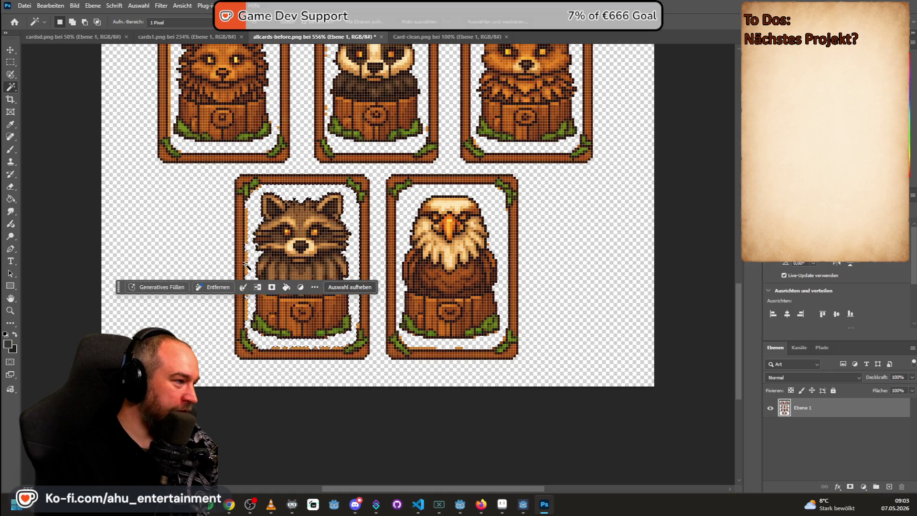
{"action": "left_click", "coordinate": [245, 226], "text": "shift"}
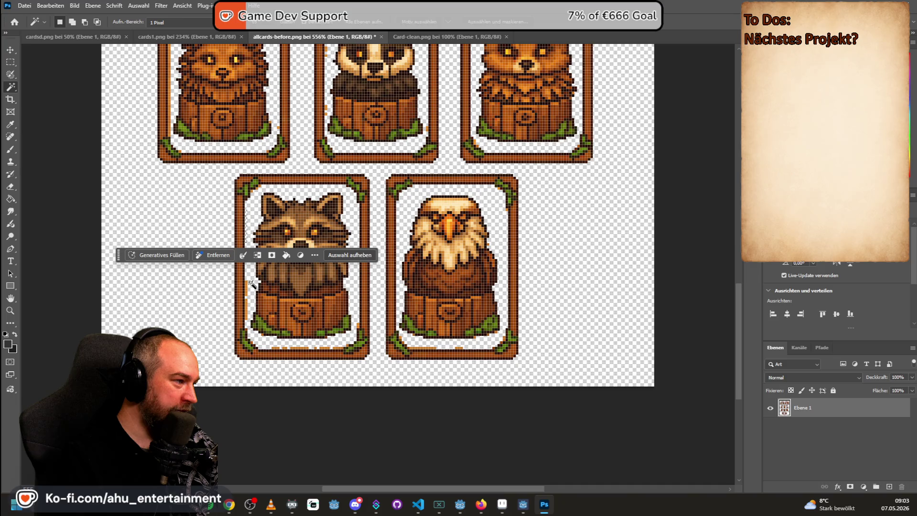
{"action": "left_click", "coordinate": [247, 311], "text": "shift"}
{"action": "left_click", "coordinate": [300, 349], "text": "shift"}
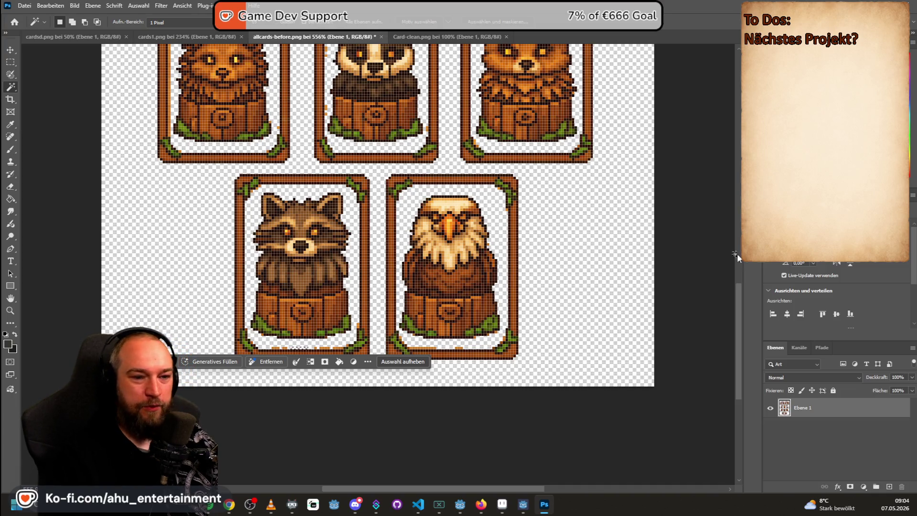
{"action": "key", "text": "Delete"}
{"action": "key", "text": "ctrl+d"}
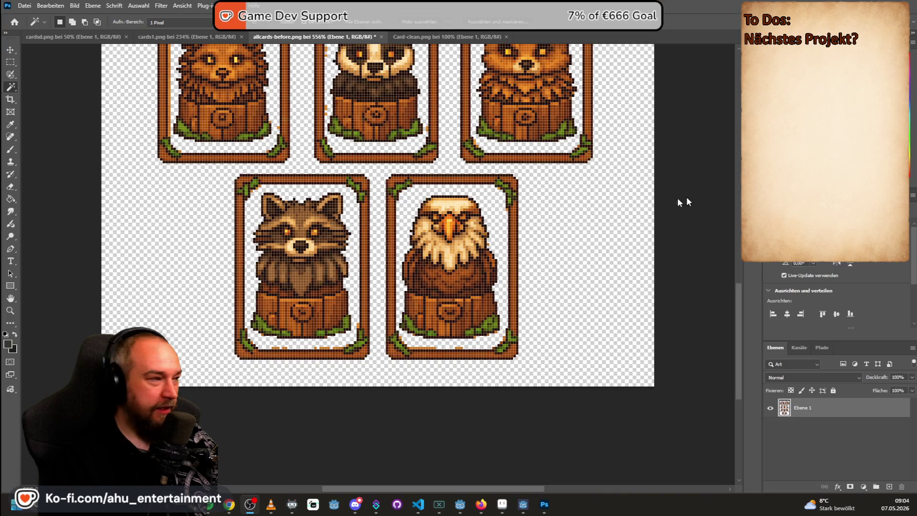
{"action": "scroll", "coordinate": [312, 129], "scroll_direction": "down", "scroll_amount": 1}
{"action": "scroll", "coordinate": [531, 164], "scroll_direction": "up", "scroll_amount": 3}
{"action": "scroll", "coordinate": [499, 265], "scroll_direction": "up", "scroll_amount": 4}
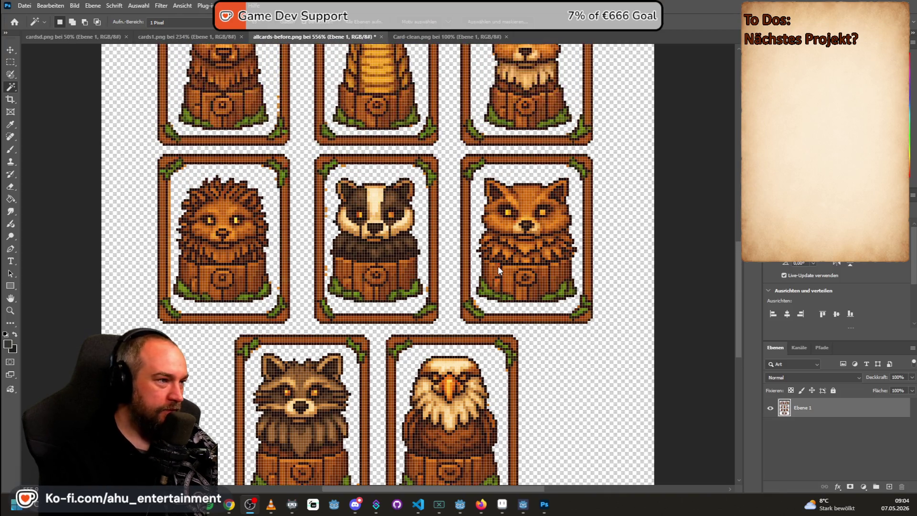
{"action": "scroll", "coordinate": [498, 267], "scroll_direction": "up", "scroll_amount": 4}
{"action": "scroll", "coordinate": [498, 267], "scroll_direction": "up", "scroll_amount": 2}
{"action": "scroll", "coordinate": [498, 267], "scroll_direction": "up", "scroll_amount": 3}
{"action": "scroll", "coordinate": [498, 269], "scroll_direction": "up", "scroll_amount": 3}
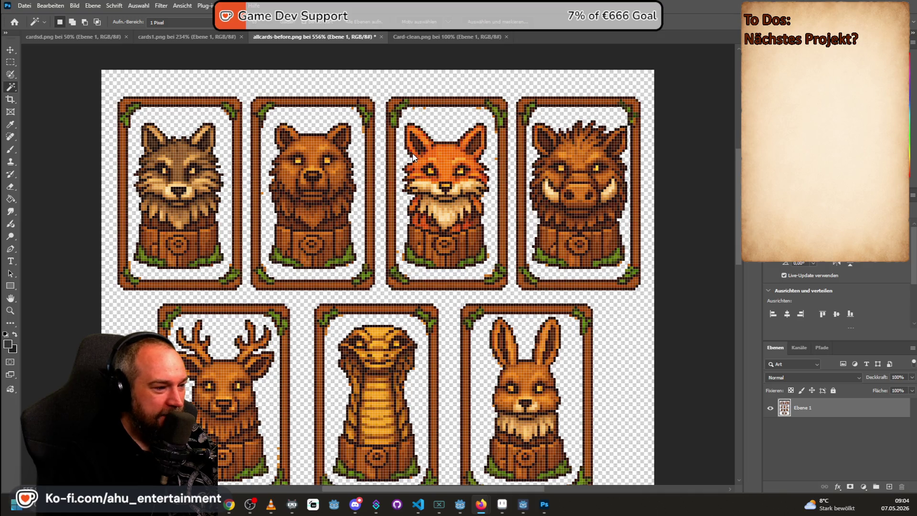
{"action": "scroll", "coordinate": [414, 156], "scroll_direction": "down", "scroll_amount": 1}
{"action": "scroll", "coordinate": [444, 193], "scroll_direction": "down", "scroll_amount": 2}
{"action": "scroll", "coordinate": [473, 229], "scroll_direction": "down", "scroll_amount": 2}
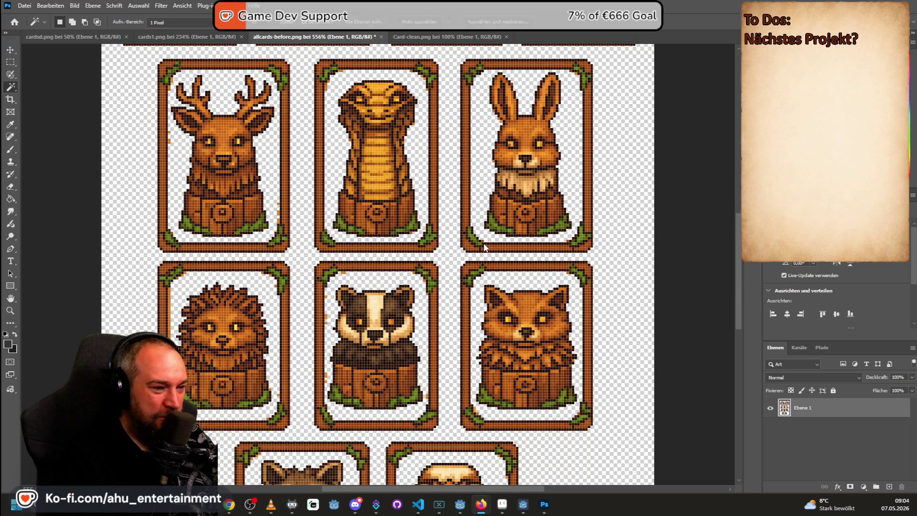
{"action": "scroll", "coordinate": [487, 250], "scroll_direction": "down", "scroll_amount": 1}
{"action": "scroll", "coordinate": [501, 258], "scroll_direction": "down", "scroll_amount": 1}
{"action": "scroll", "coordinate": [500, 264], "scroll_direction": "up", "scroll_amount": 2}
{"action": "scroll", "coordinate": [505, 270], "scroll_direction": "up", "scroll_amount": 2}
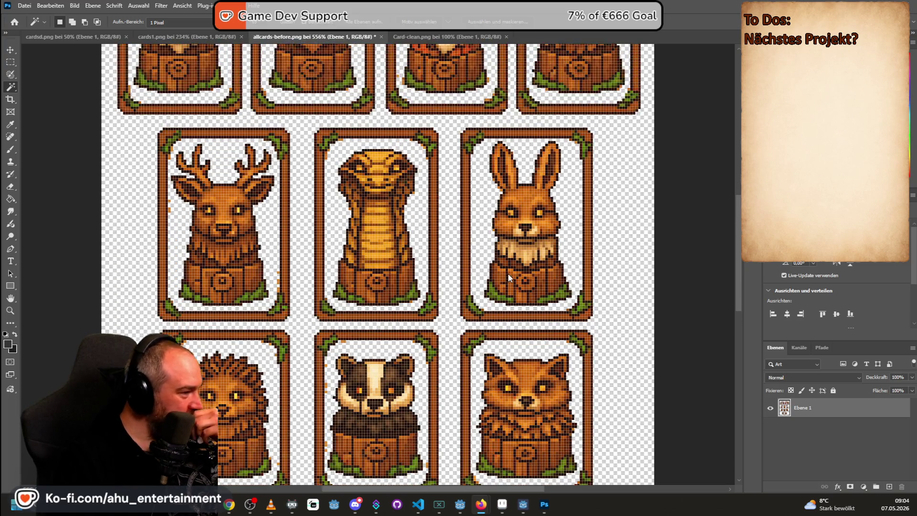
{"action": "scroll", "coordinate": [508, 273], "scroll_direction": "up", "scroll_amount": 2}
{"action": "scroll", "coordinate": [502, 277], "scroll_direction": "up", "scroll_amount": 2}
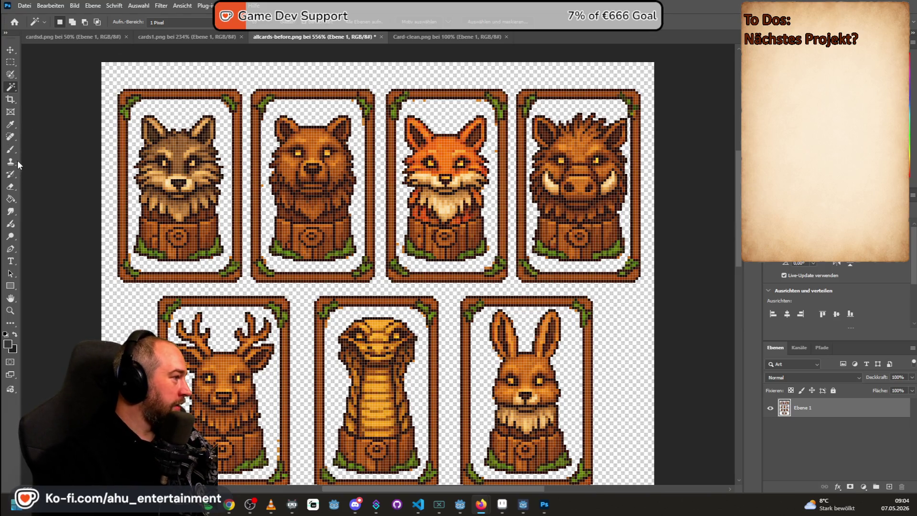
Step: Switch to the Eraser and set its brush size to 1 pixel
{"action": "left_click", "coordinate": [11, 187]}
{"action": "scroll", "coordinate": [155, 201], "scroll_direction": "up", "scroll_amount": 2}
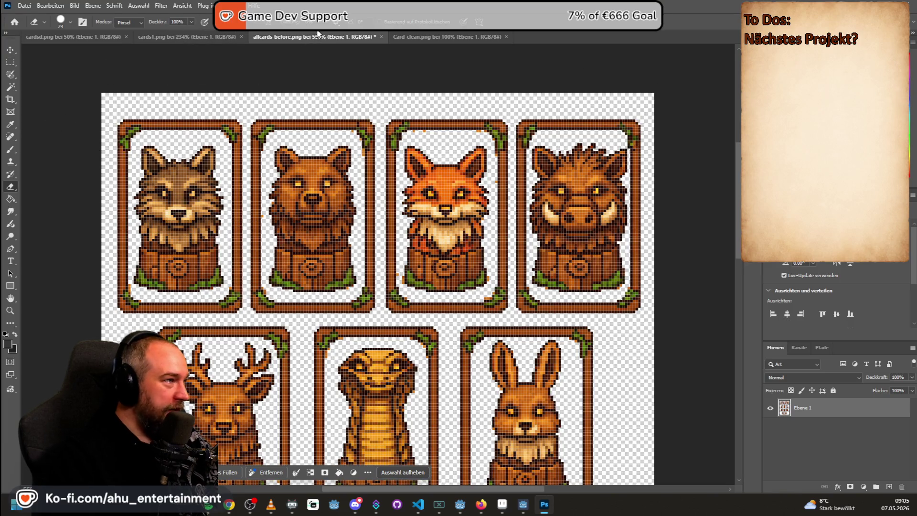
{"action": "left_click", "coordinate": [70, 22]}
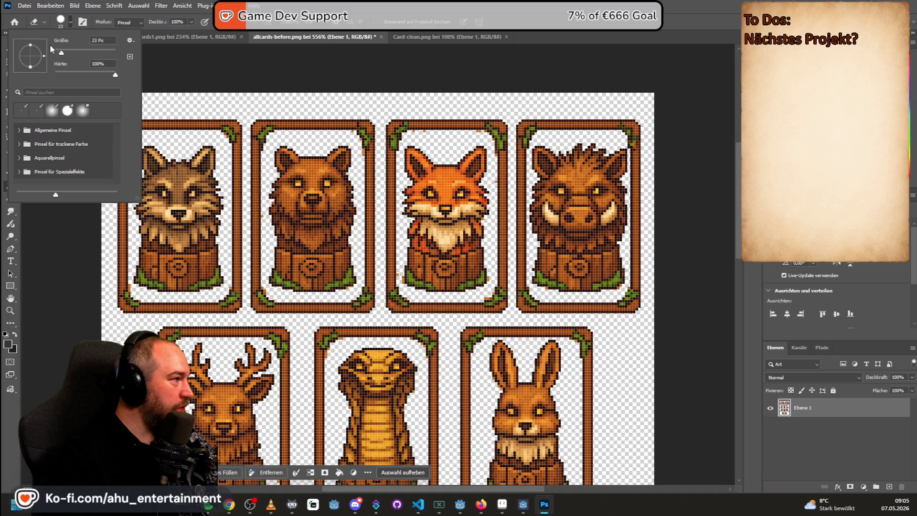
{"action": "left_click_drag", "start_coordinate": [60, 55], "coordinate": [52, 54]}
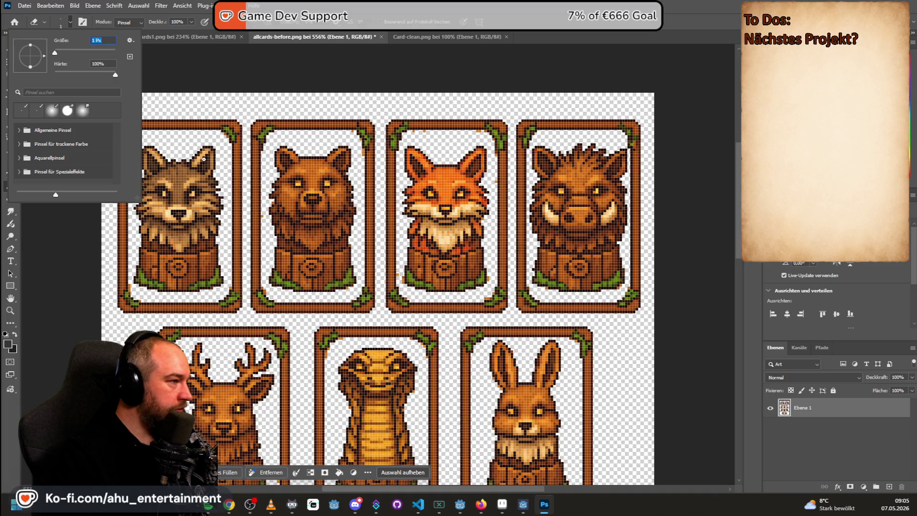
{"action": "key", "text": "Return"}
{"action": "scroll", "coordinate": [93, 218], "scroll_direction": "up", "scroll_amount": 1}
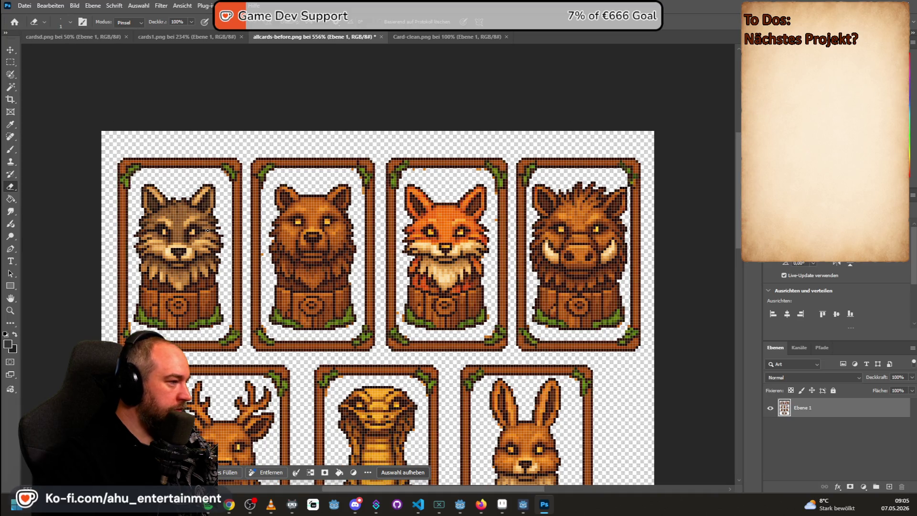
{"action": "scroll", "coordinate": [231, 326], "scroll_direction": "down", "scroll_amount": 1}
{"action": "scroll", "coordinate": [231, 326], "scroll_direction": "down", "scroll_amount": 1}
{"action": "scroll", "coordinate": [231, 326], "scroll_direction": "up", "scroll_amount": 2}
{"action": "scroll", "coordinate": [158, 297], "scroll_direction": "up", "scroll_amount": 2}
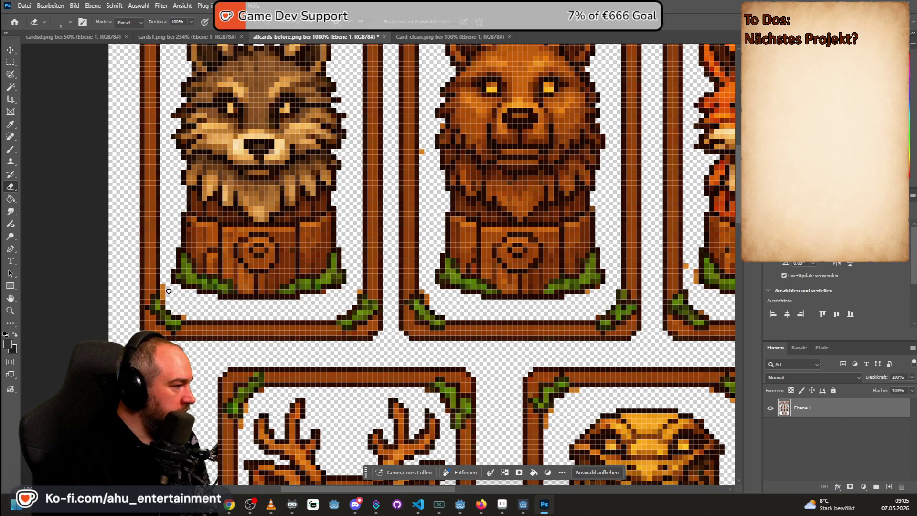
Step: Check the brush settings on the canvas, then switch to automatic object selection
{"action": "right_click", "coordinate": [161, 285]}
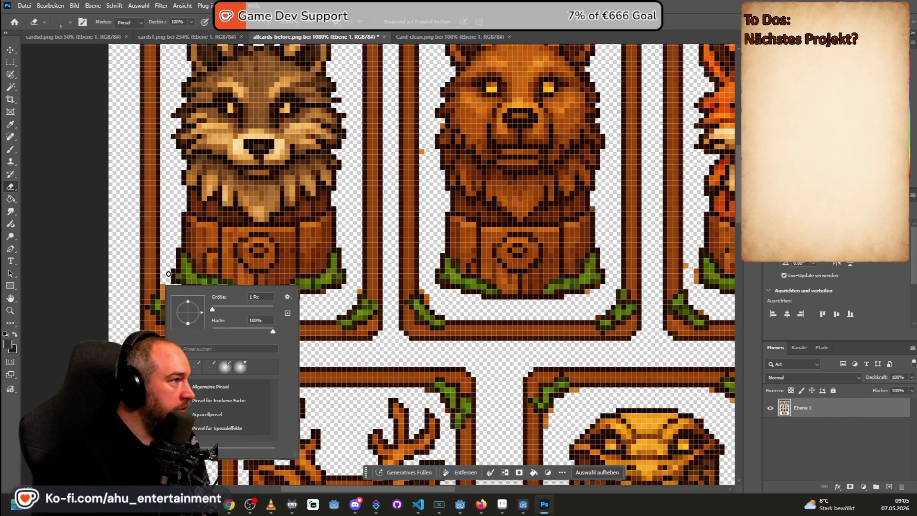
{"action": "key", "text": "Escape"}
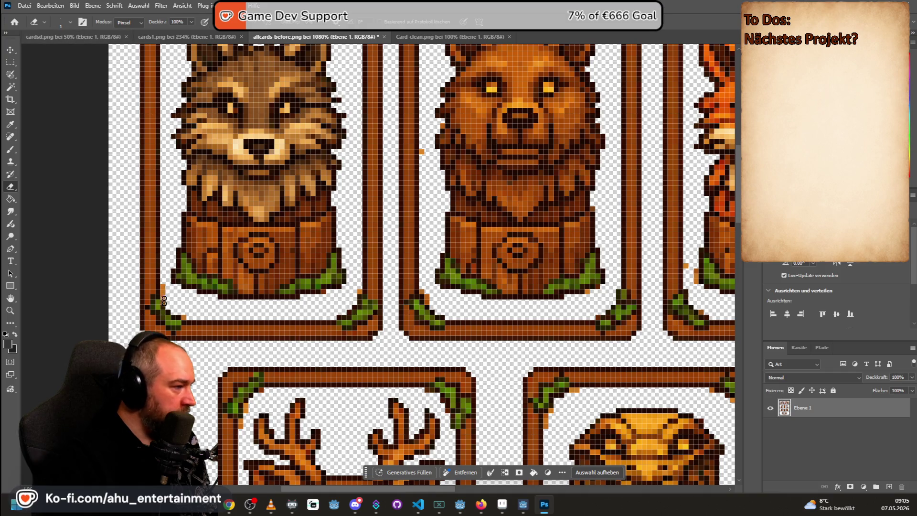
{"action": "scroll", "coordinate": [222, 280], "scroll_direction": "down", "scroll_amount": 1}
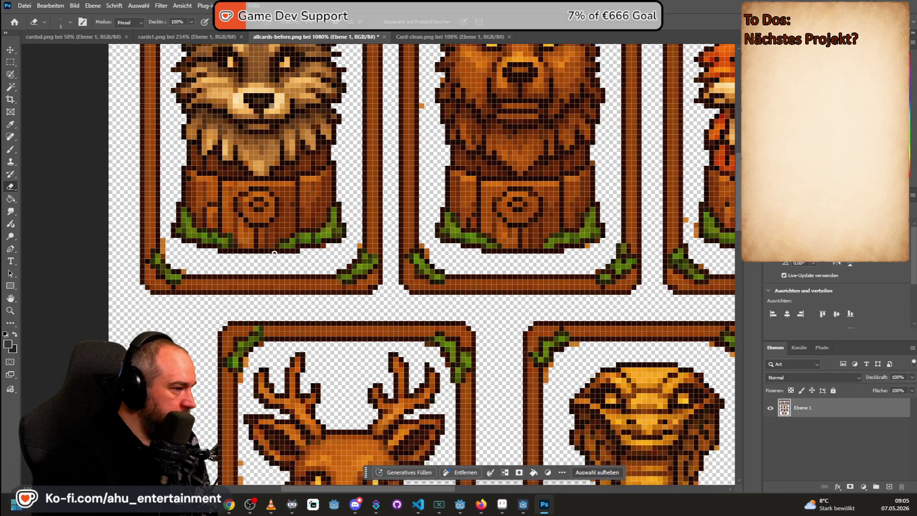
{"action": "scroll", "coordinate": [322, 301], "scroll_direction": "up", "scroll_amount": 4}
{"action": "scroll", "coordinate": [430, 326], "scroll_direction": "up", "scroll_amount": 1}
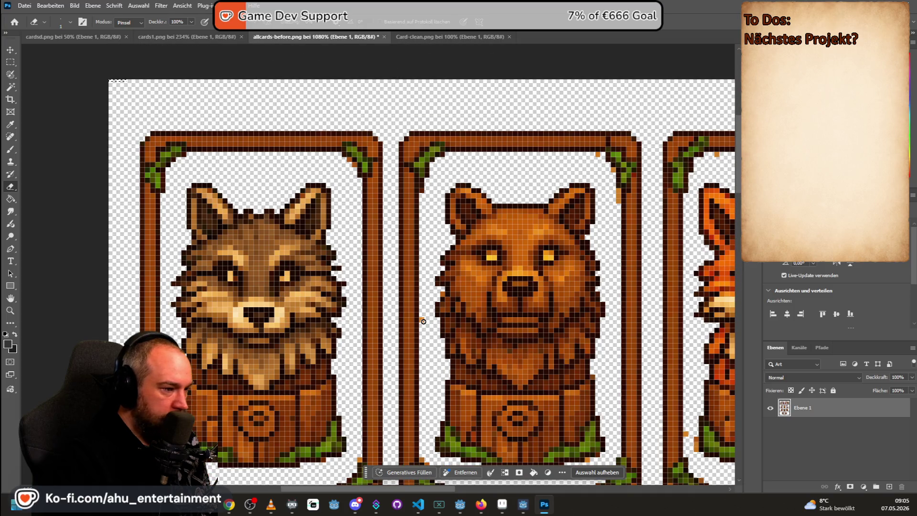
{"action": "scroll", "coordinate": [423, 321], "scroll_direction": "down", "scroll_amount": 1, "text": "alt"}
{"action": "scroll", "coordinate": [423, 320], "scroll_direction": "down", "scroll_amount": 1}
{"action": "scroll", "coordinate": [424, 315], "scroll_direction": "down", "scroll_amount": 1, "text": "alt"}
{"action": "scroll", "coordinate": [425, 316], "scroll_direction": "down", "scroll_amount": 1, "text": "alt"}
{"action": "scroll", "coordinate": [425, 312], "scroll_direction": "down", "scroll_amount": 1, "text": "alt"}
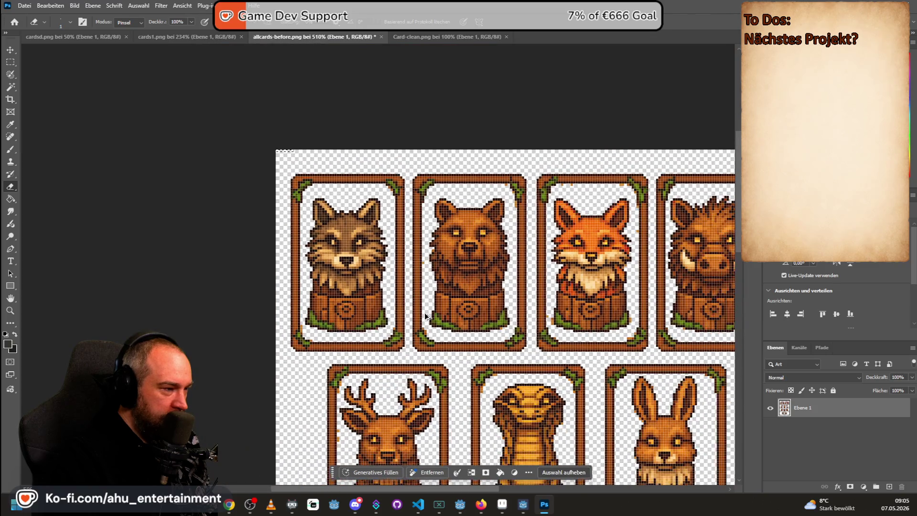
{"action": "left_click_drag", "start_coordinate": [11, 87], "coordinate": [50, 87]}
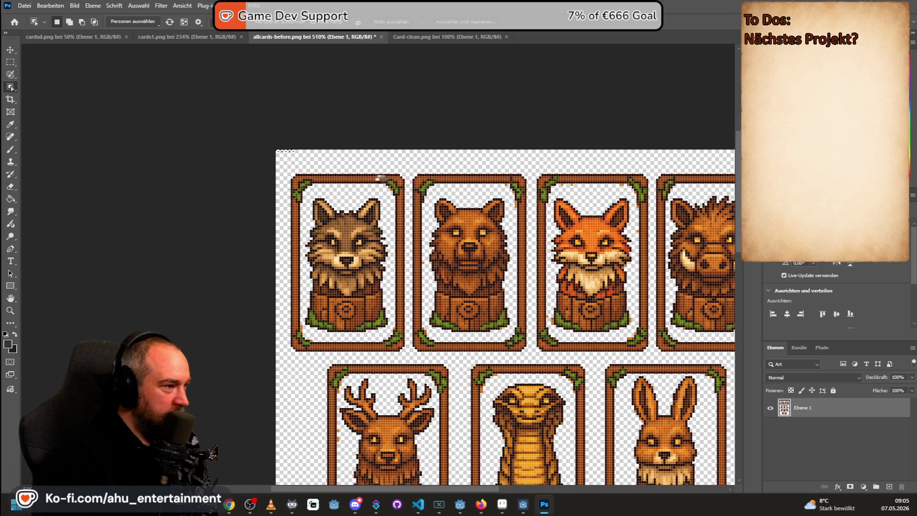
Step: Erase the selected wolf card, undo it, deselect and select the wolf card again
{"action": "left_click", "coordinate": [372, 178]}
{"action": "key", "text": "Delete"}
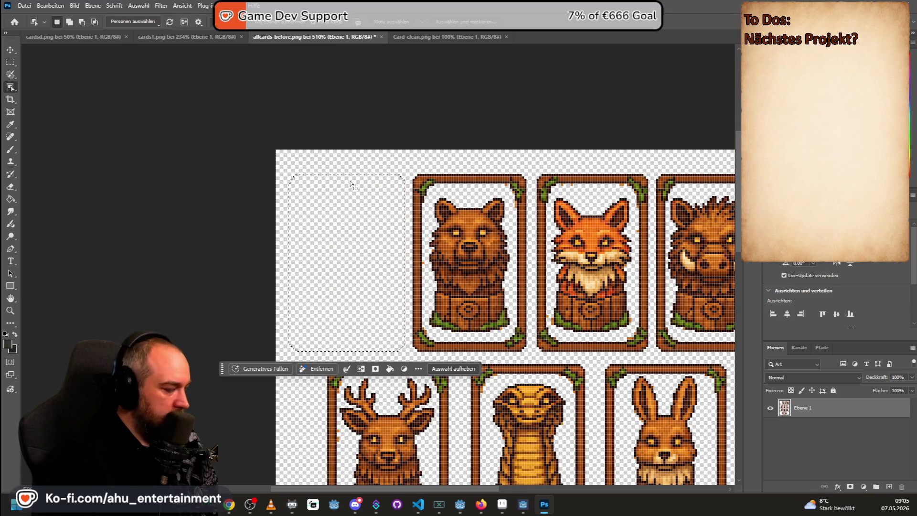
{"action": "key", "text": "ctrl+z"}
{"action": "scroll", "coordinate": [382, 161], "scroll_direction": "down", "scroll_amount": 1}
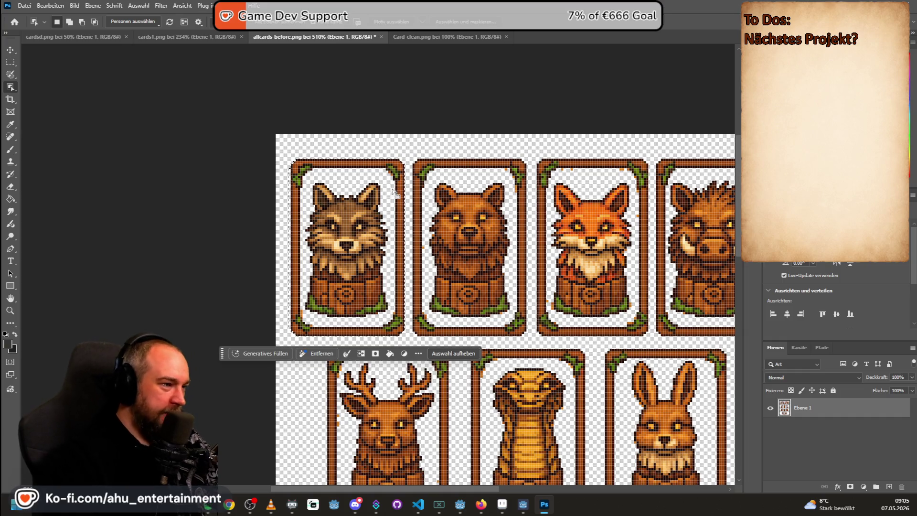
{"action": "scroll", "coordinate": [420, 200], "scroll_direction": "down", "scroll_amount": 1}
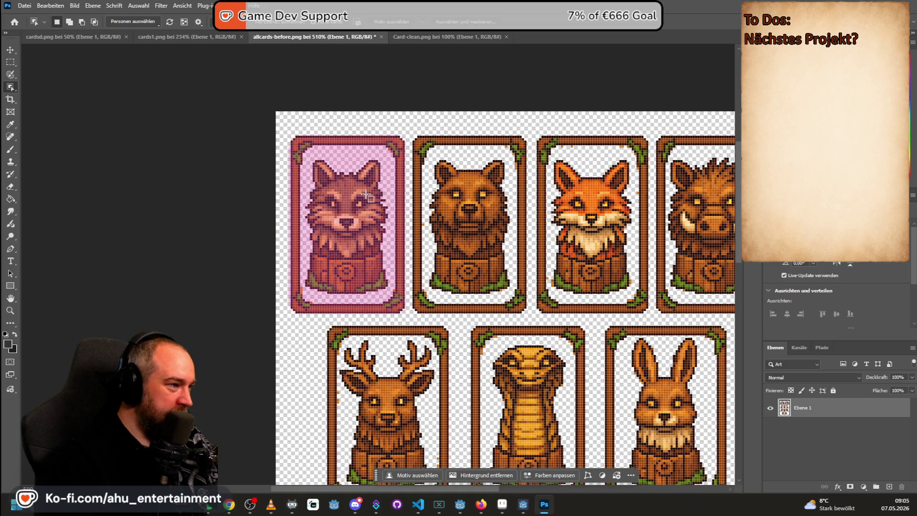
{"action": "key", "text": "ctrl+d"}
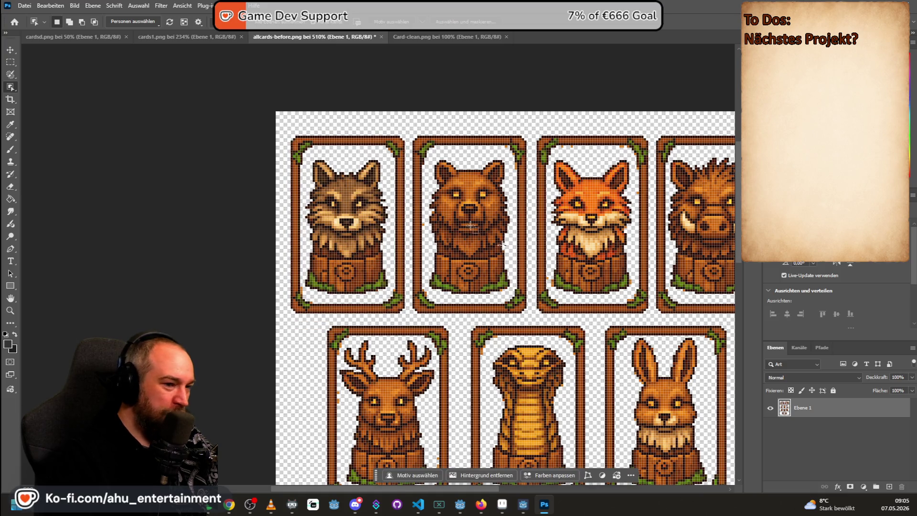
{"action": "left_click", "coordinate": [337, 215]}
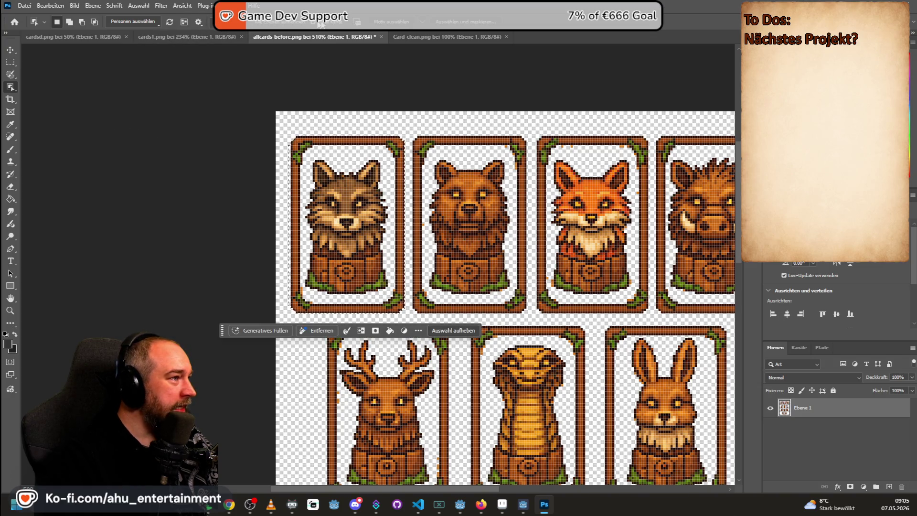
Step: Discard the old selection, object-select the wolf and snake cards, then return to rectangular selection
{"action": "left_click", "coordinate": [275, 24]}
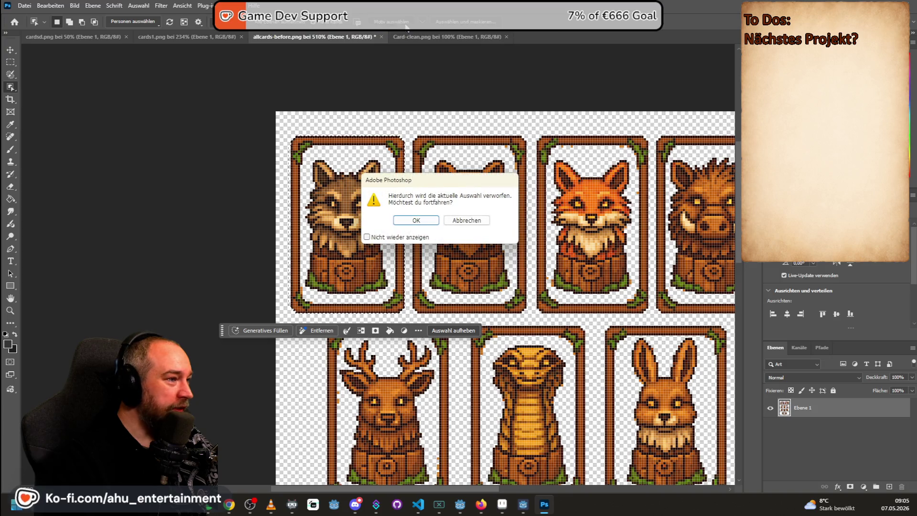
{"action": "left_click", "coordinate": [435, 222]}
{"action": "left_click", "coordinate": [327, 204]}
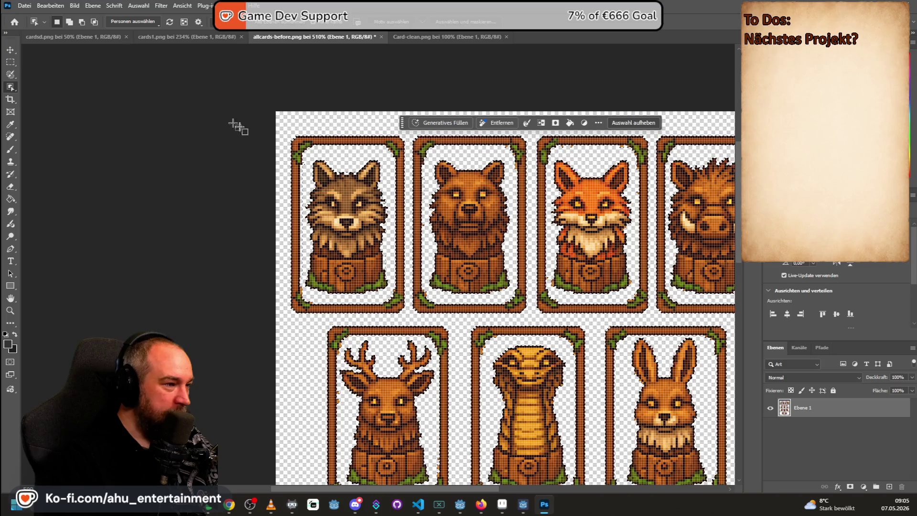
{"action": "scroll", "coordinate": [226, 120], "scroll_direction": "down", "scroll_amount": 1}
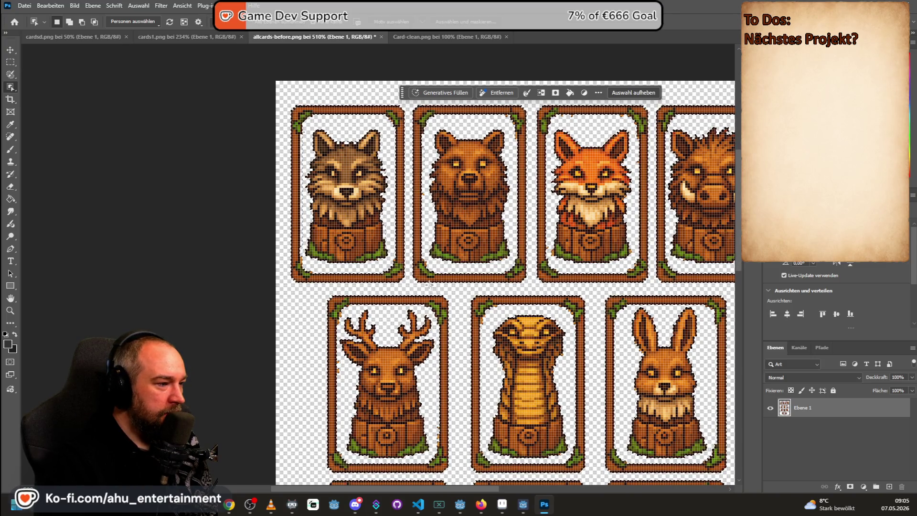
{"action": "scroll", "coordinate": [455, 164], "scroll_direction": "down", "scroll_amount": 2}
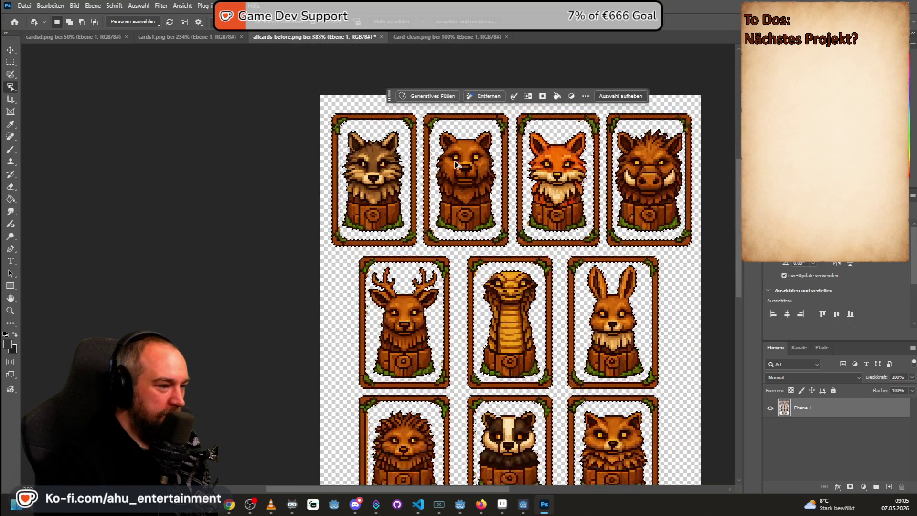
{"action": "left_click", "coordinate": [510, 322], "text": "shift"}
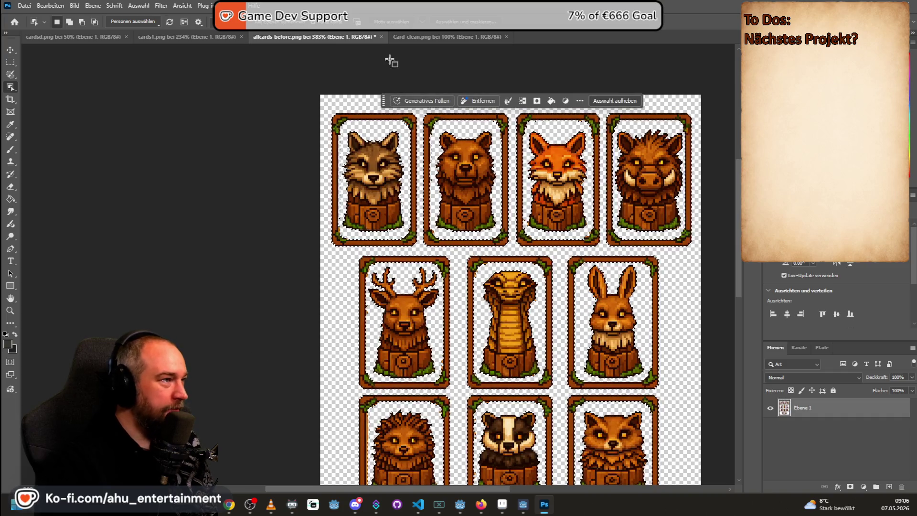
{"action": "left_click", "coordinate": [11, 62]}
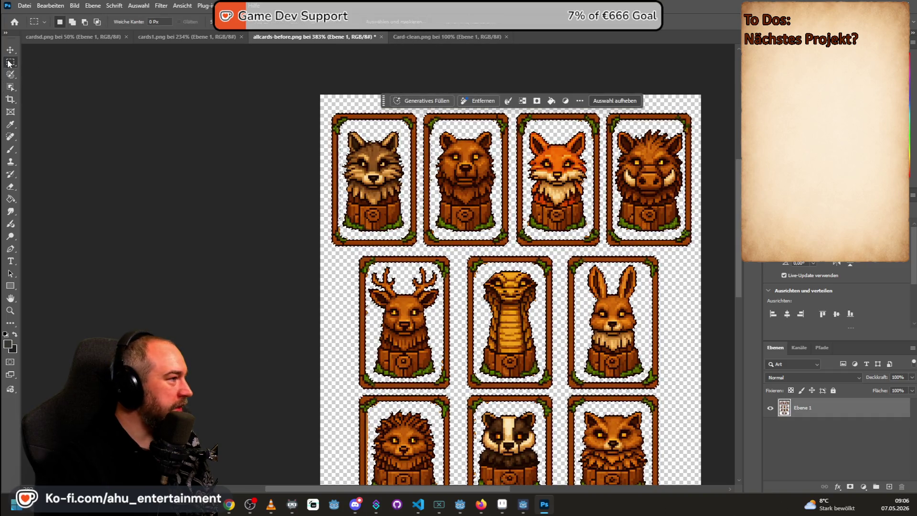
{"action": "key", "text": "alt+ctrl+r"}
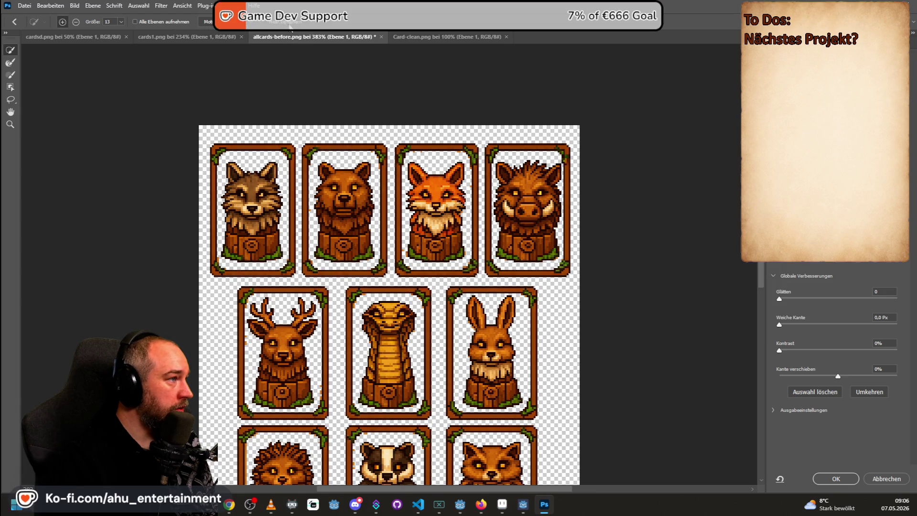
{"action": "left_click", "coordinate": [378, 138]}
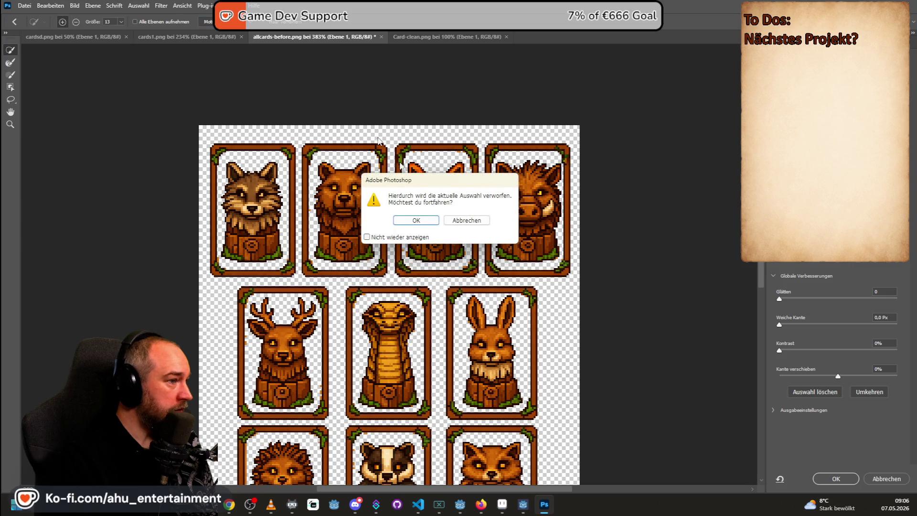
{"action": "left_click", "coordinate": [426, 225]}
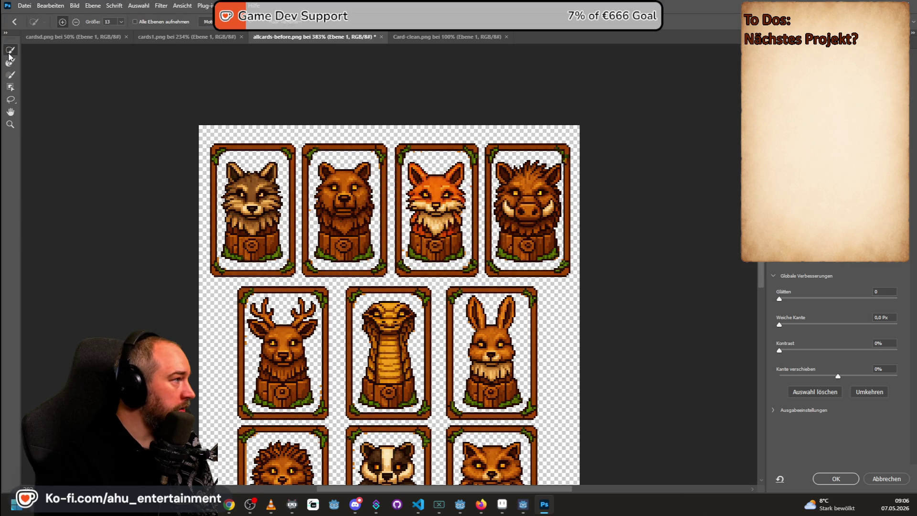
{"action": "scroll", "coordinate": [408, 179], "scroll_direction": "down", "scroll_amount": 2}
{"action": "scroll", "coordinate": [397, 255], "scroll_direction": "down", "scroll_amount": 2}
{"action": "scroll", "coordinate": [397, 255], "scroll_direction": "down", "scroll_amount": 2}
{"action": "scroll", "coordinate": [396, 255], "scroll_direction": "down", "scroll_amount": 2}
{"action": "left_click", "coordinate": [886, 479]}
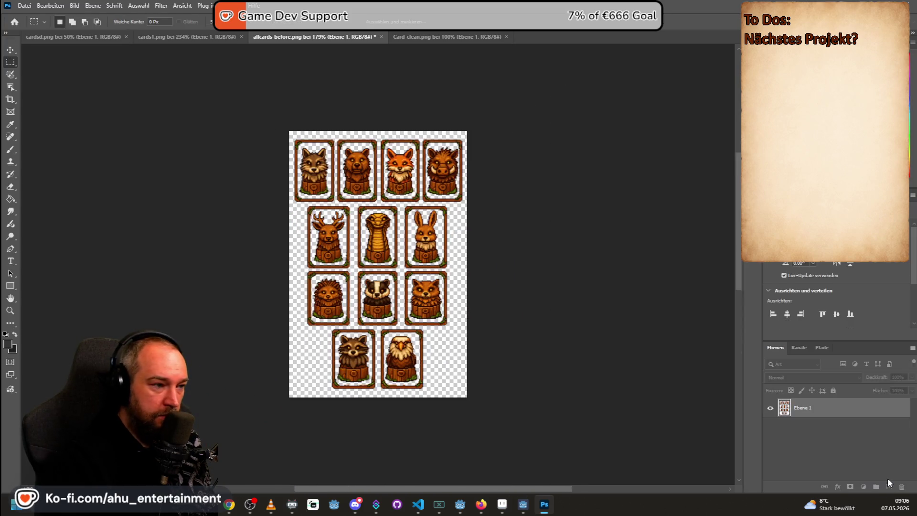
{"action": "scroll", "coordinate": [313, 148], "scroll_direction": "up", "scroll_amount": 1}
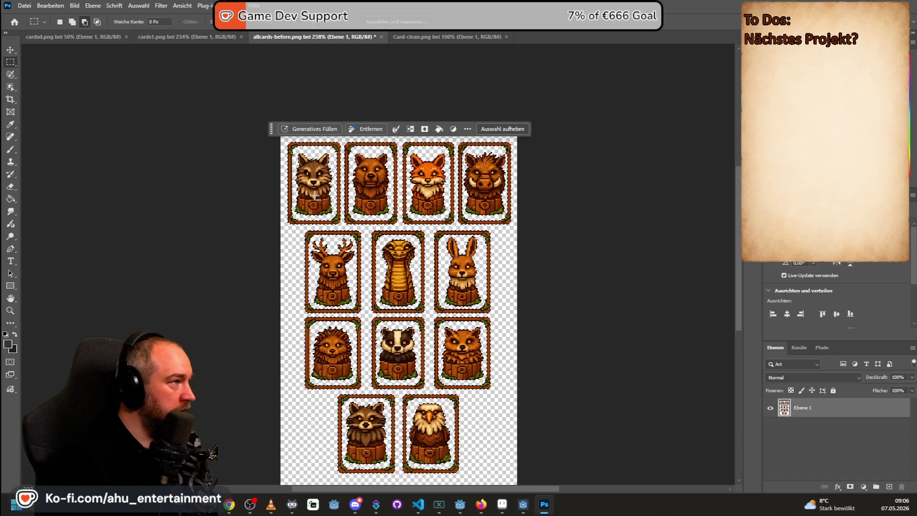
{"action": "scroll", "coordinate": [313, 148], "scroll_direction": "up", "scroll_amount": 1}
Step: Browse the lasso, object and colour selection tools, clear the selection and switch to Aseprite
{"action": "left_click", "coordinate": [12, 76]}
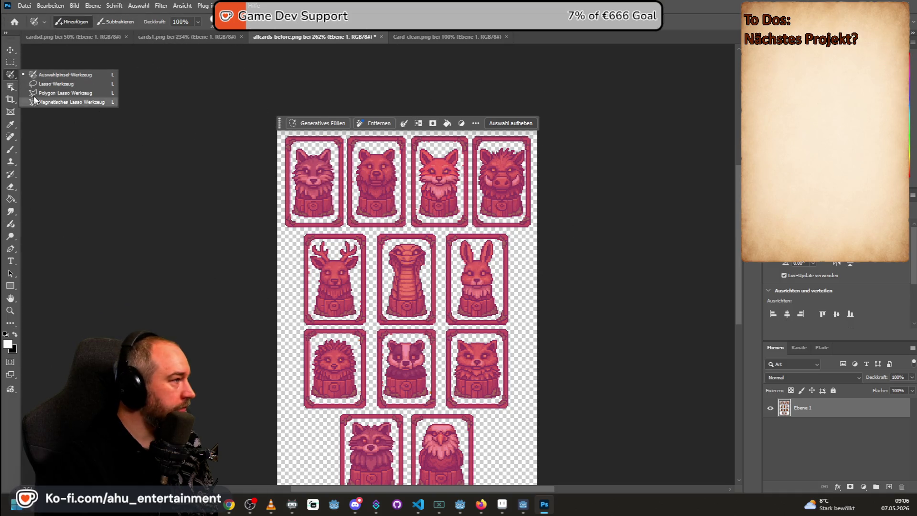
{"action": "left_click", "coordinate": [10, 86]}
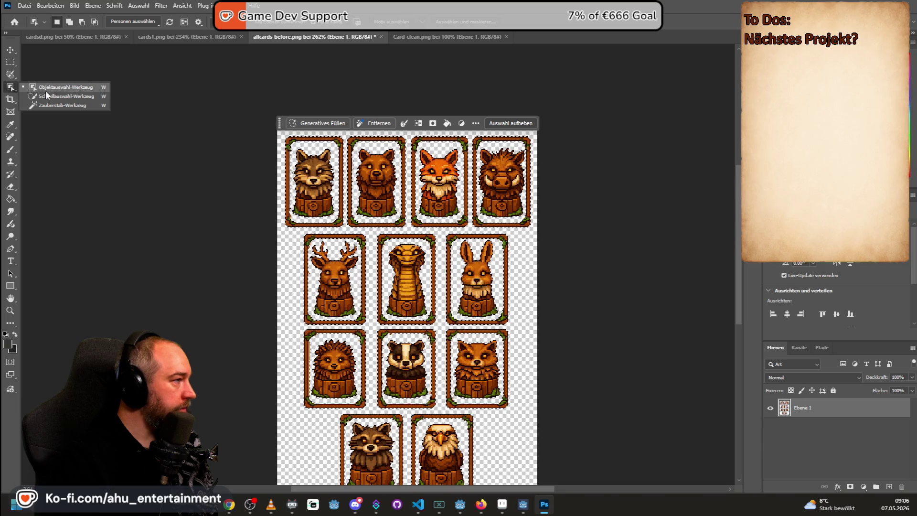
{"action": "left_click", "coordinate": [63, 105]}
{"action": "scroll", "coordinate": [222, 153], "scroll_direction": "up", "scroll_amount": 1}
{"action": "scroll", "coordinate": [222, 152], "scroll_direction": "down", "scroll_amount": 2}
{"action": "scroll", "coordinate": [222, 153], "scroll_direction": "up", "scroll_amount": 3}
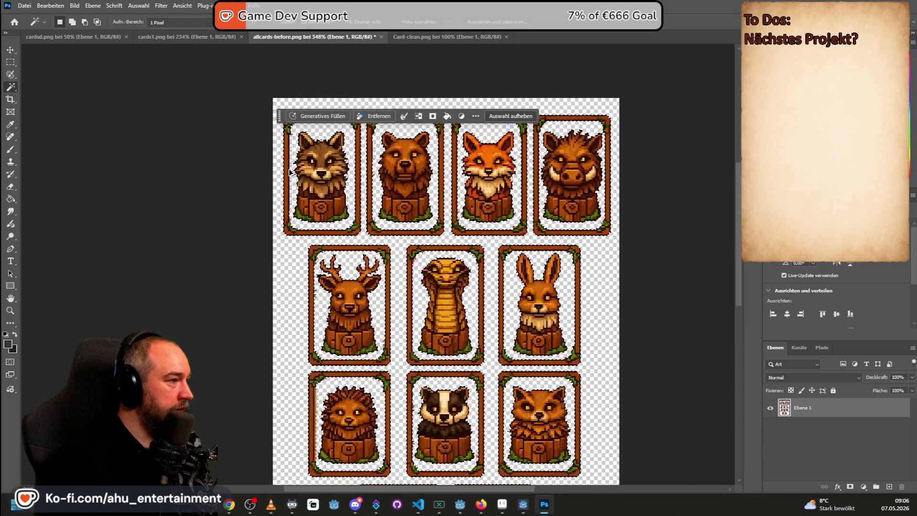
{"action": "left_click", "coordinate": [11, 62]}
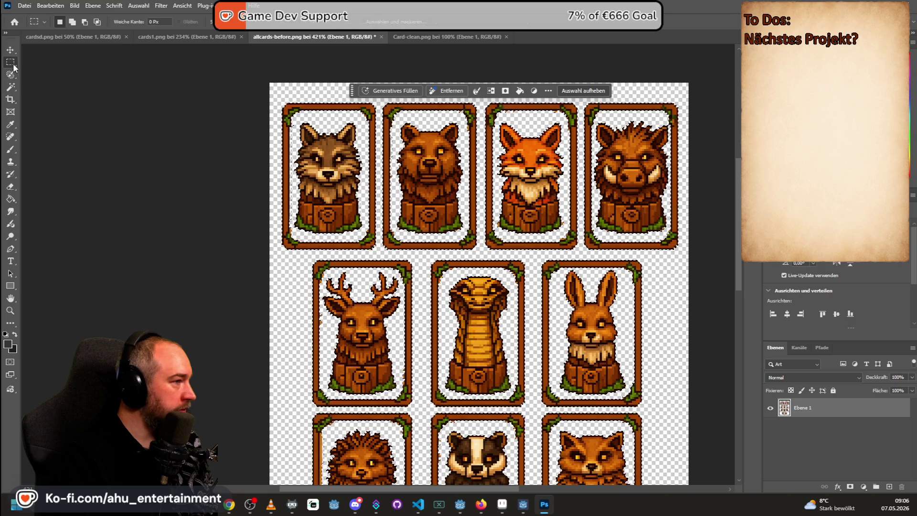
{"action": "left_click", "coordinate": [172, 92]}
{"action": "scroll", "coordinate": [287, 139], "scroll_direction": "up", "scroll_amount": 1}
{"action": "scroll", "coordinate": [330, 193], "scroll_direction": "up", "scroll_amount": 2}
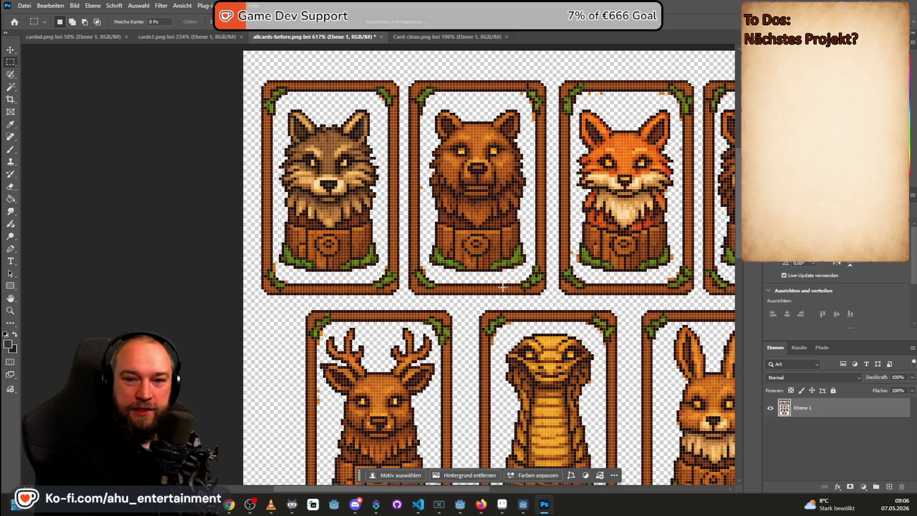
{"action": "key", "text": "alt+Tab"}
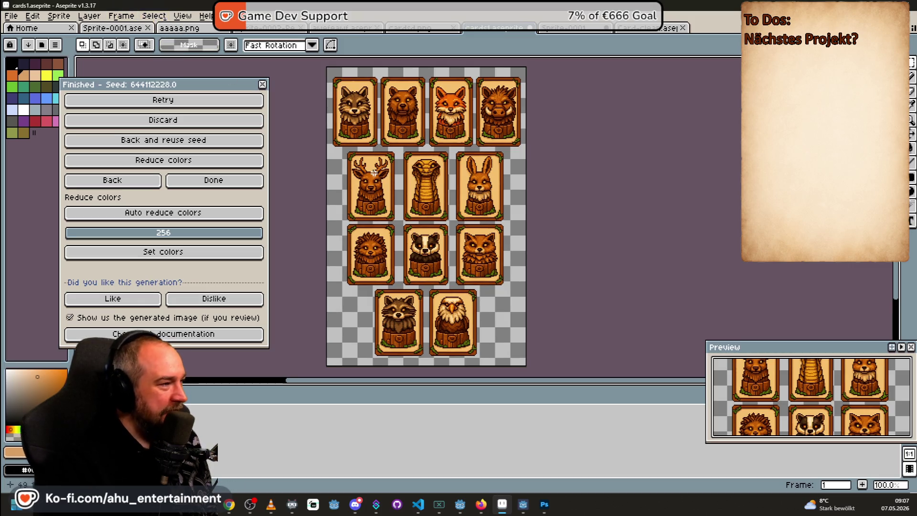
Step: Pick the eyedropper in Aseprite, then return to the card sheet in Photoshop
{"action": "key", "text": "i"}
{"action": "key", "text": "alt+Tab"}
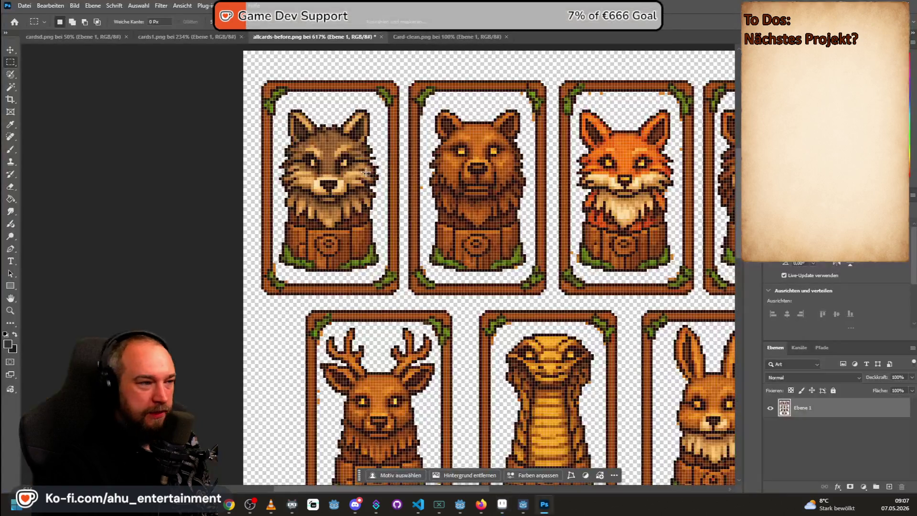
{"action": "scroll", "coordinate": [422, 166], "scroll_direction": "down", "scroll_amount": 1}
{"action": "scroll", "coordinate": [420, 166], "scroll_direction": "down", "scroll_amount": 1}
{"action": "scroll", "coordinate": [453, 177], "scroll_direction": "down", "scroll_amount": 3}
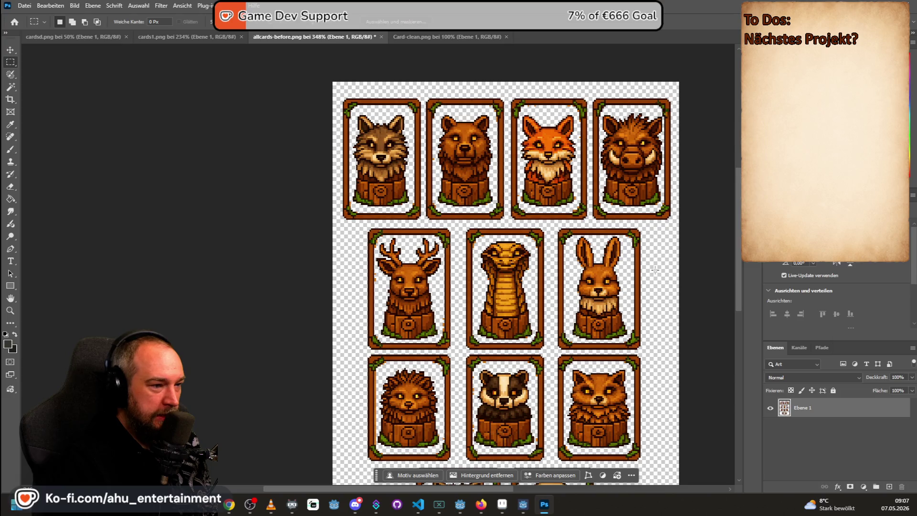
{"action": "scroll", "coordinate": [654, 269], "scroll_direction": "up", "scroll_amount": 1}
{"action": "scroll", "coordinate": [684, 288], "scroll_direction": "up", "scroll_amount": 1}
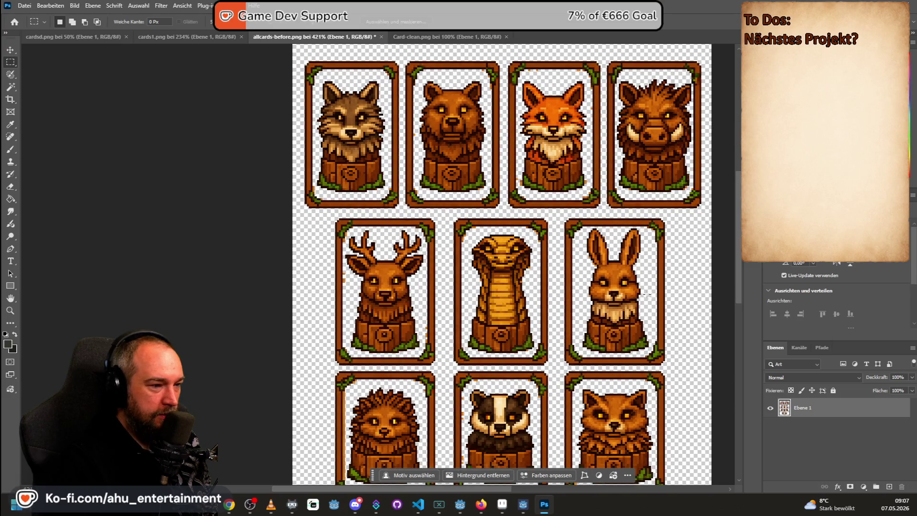
Step: Dismiss the layer context menu, pan toward the rabbit card and switch to the Eraser
{"action": "right_click", "coordinate": [682, 295]}
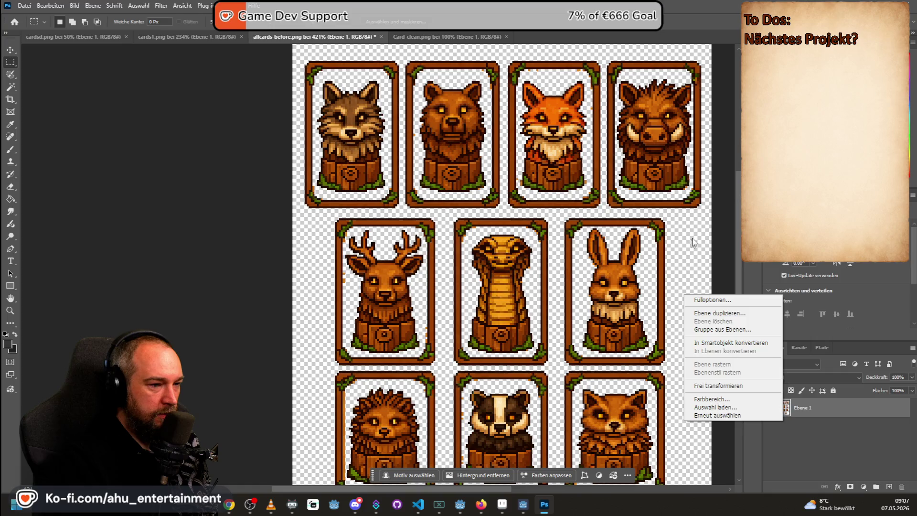
{"action": "left_click", "coordinate": [688, 245]}
{"action": "scroll", "coordinate": [682, 261], "scroll_direction": "down", "scroll_amount": 1}
{"action": "scroll", "coordinate": [664, 279], "scroll_direction": "down", "scroll_amount": 1}
{"action": "scroll", "coordinate": [617, 390], "scroll_direction": "up", "scroll_amount": 1}
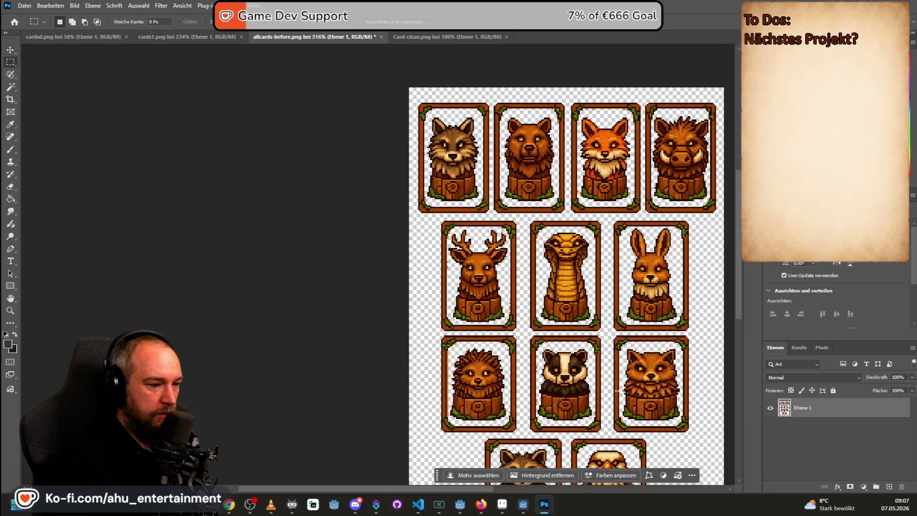
{"action": "scroll", "coordinate": [617, 390], "scroll_direction": "up", "scroll_amount": 1}
{"action": "left_click_drag", "start_coordinate": [402, 492], "coordinate": [463, 488]}
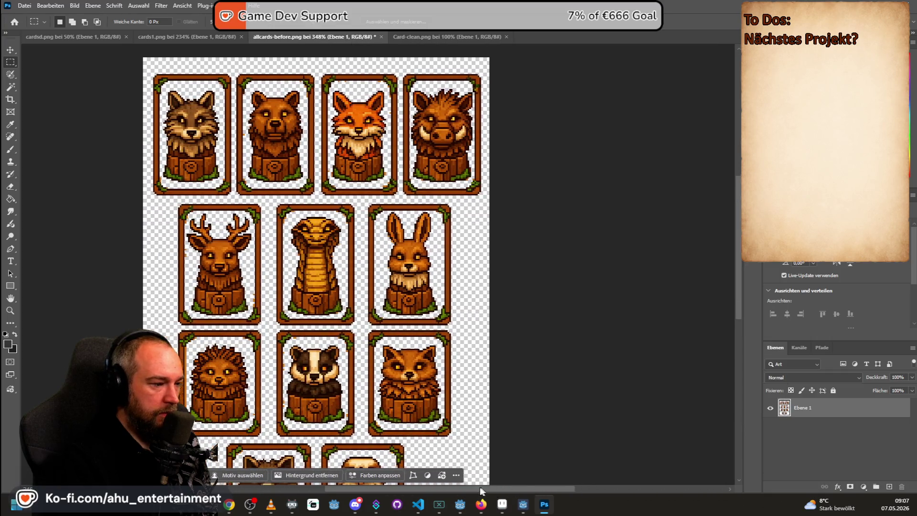
{"action": "scroll", "coordinate": [458, 244], "scroll_direction": "up", "scroll_amount": 1}
{"action": "scroll", "coordinate": [458, 244], "scroll_direction": "up", "scroll_amount": 4}
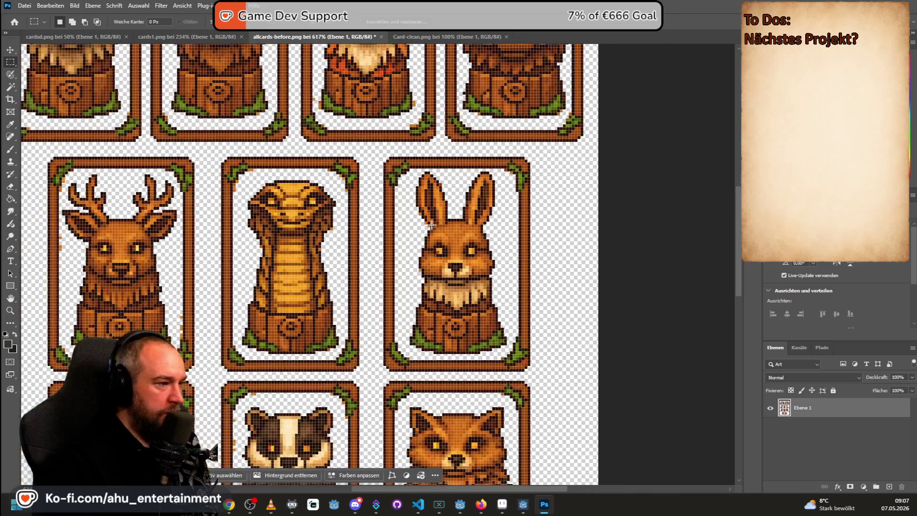
{"action": "scroll", "coordinate": [430, 229], "scroll_direction": "down", "scroll_amount": 3}
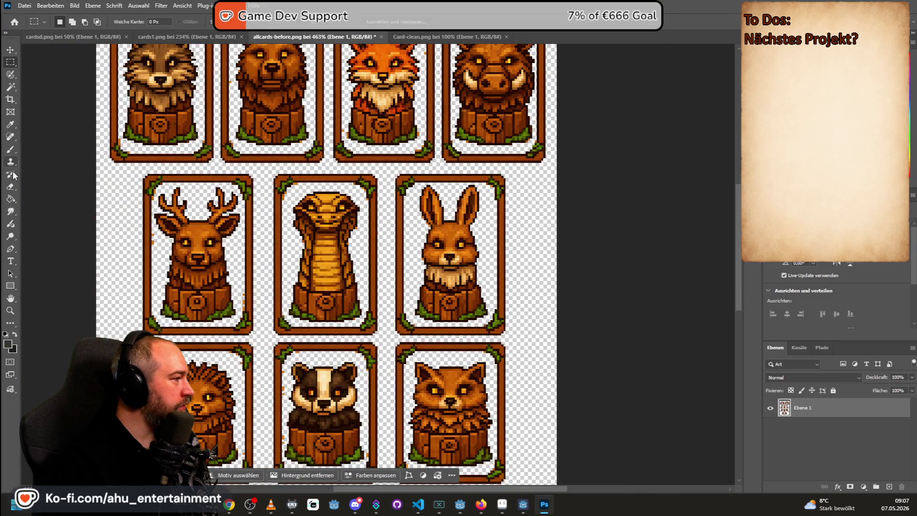
{"action": "left_click", "coordinate": [11, 187]}
{"action": "scroll", "coordinate": [420, 253], "scroll_direction": "up", "scroll_amount": 3}
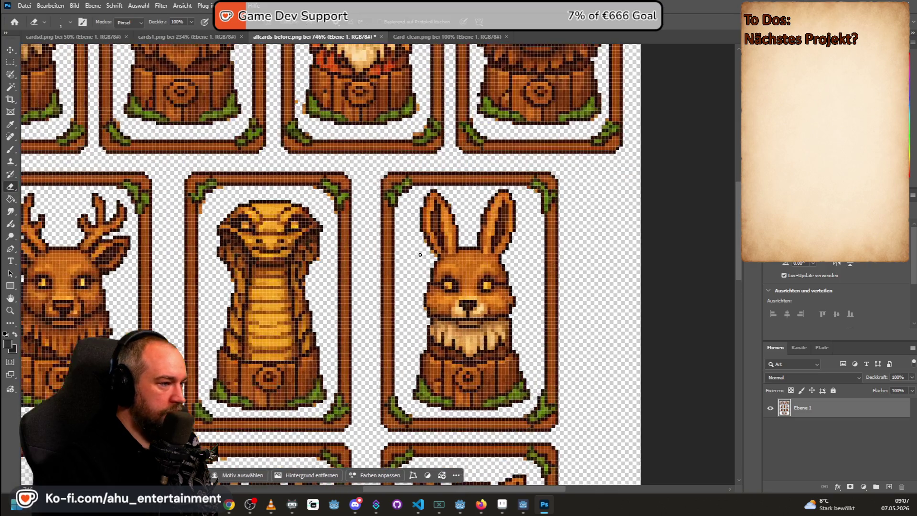
Step: Erase the three stray pixels beside the rabbit's ear and cheek edge with a 1 px Eraser
{"action": "left_click_drag", "start_coordinate": [428, 253], "coordinate": [424, 282]}
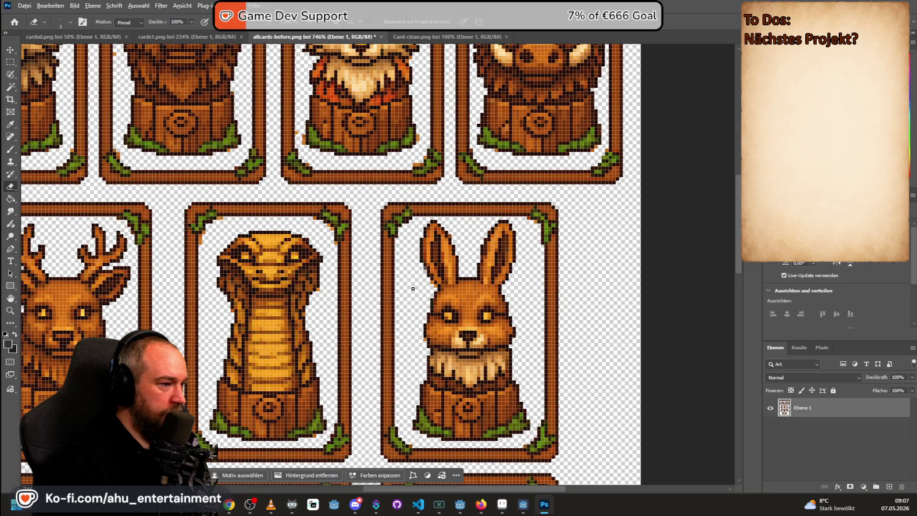
{"action": "scroll", "coordinate": [424, 283], "scroll_direction": "up", "scroll_amount": 3}
{"action": "scroll", "coordinate": [424, 286], "scroll_direction": "up", "scroll_amount": 2}
{"action": "left_click", "coordinate": [420, 231]}
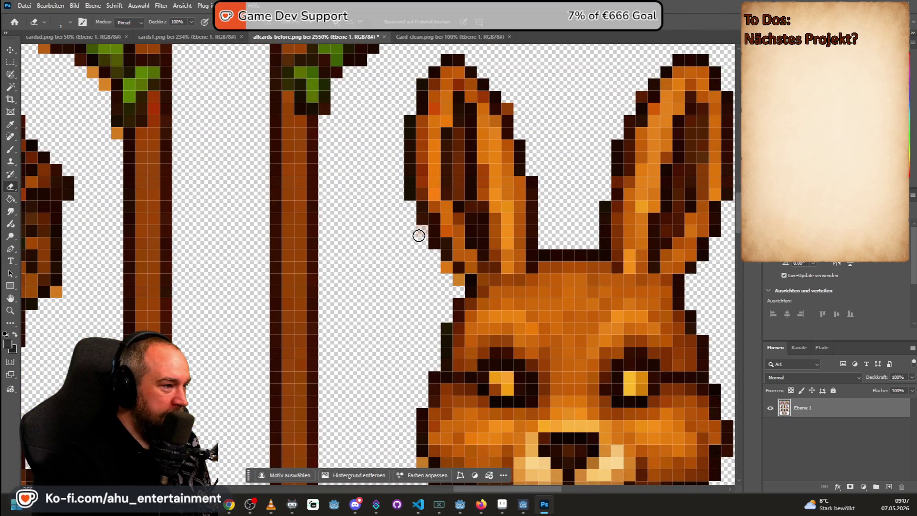
{"action": "left_click", "coordinate": [70, 23]}
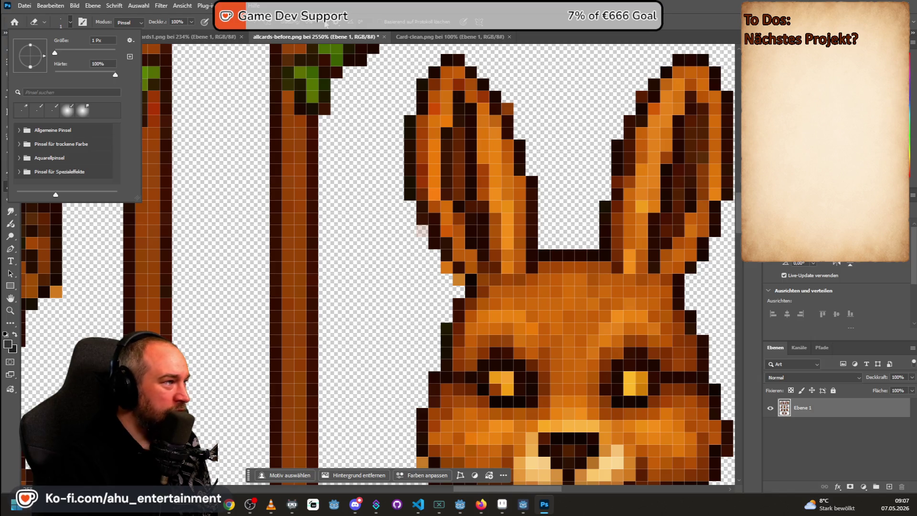
{"action": "key", "text": "Escape"}
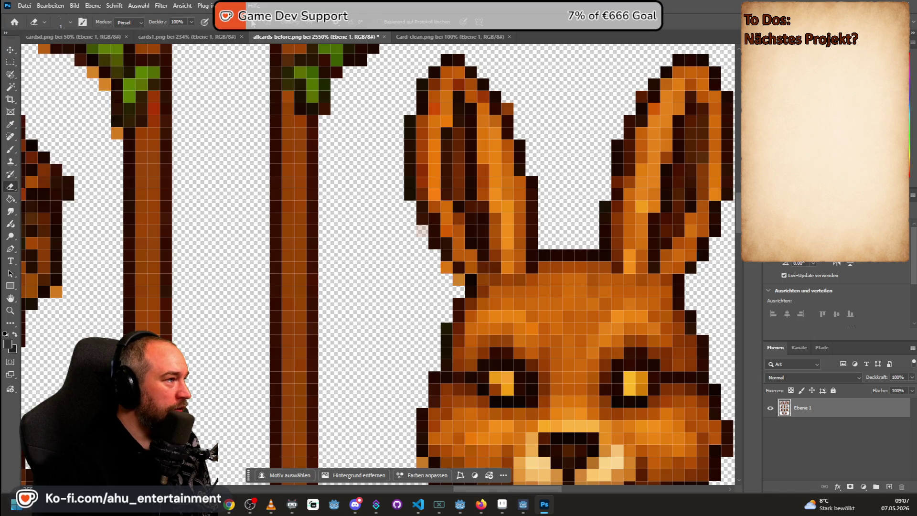
{"action": "left_click", "coordinate": [441, 270]}
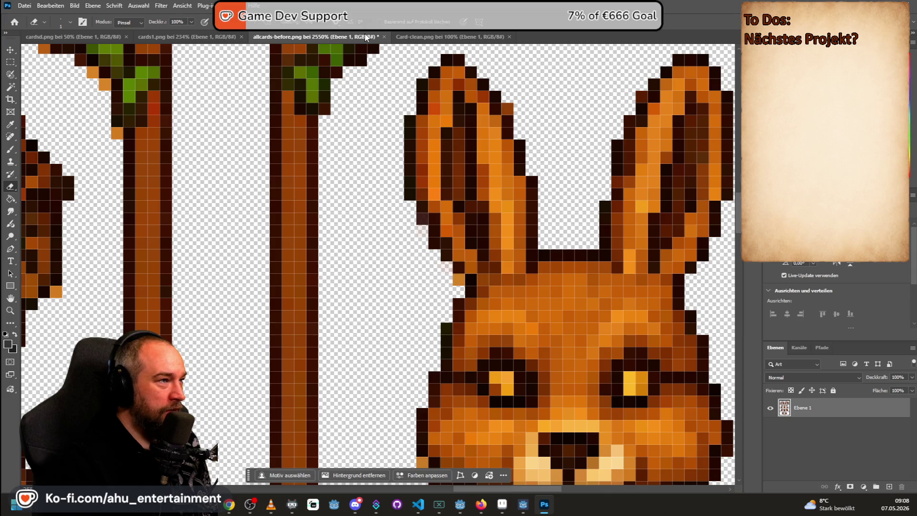
{"action": "left_click", "coordinate": [459, 280]}
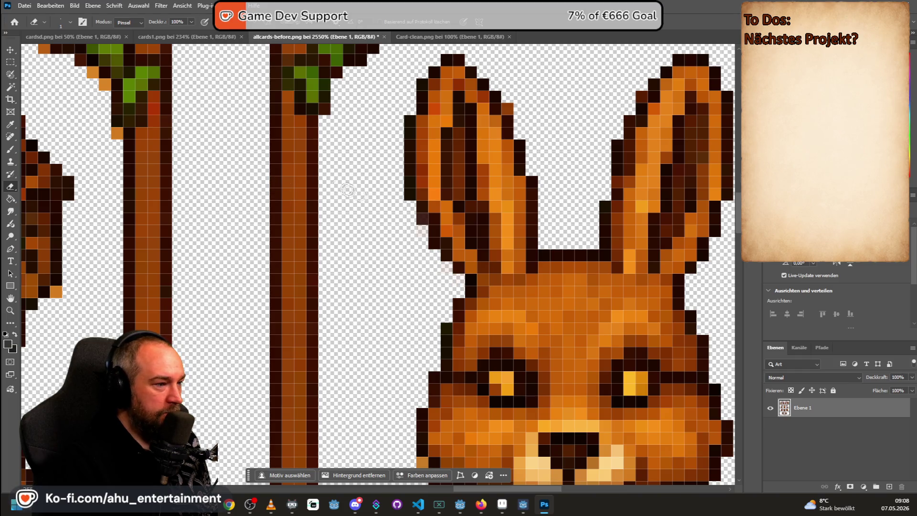
{"action": "scroll", "coordinate": [622, 314], "scroll_direction": "down", "scroll_amount": 1}
{"action": "scroll", "coordinate": [648, 329], "scroll_direction": "down", "scroll_amount": 1}
{"action": "scroll", "coordinate": [655, 365], "scroll_direction": "down", "scroll_amount": 2}
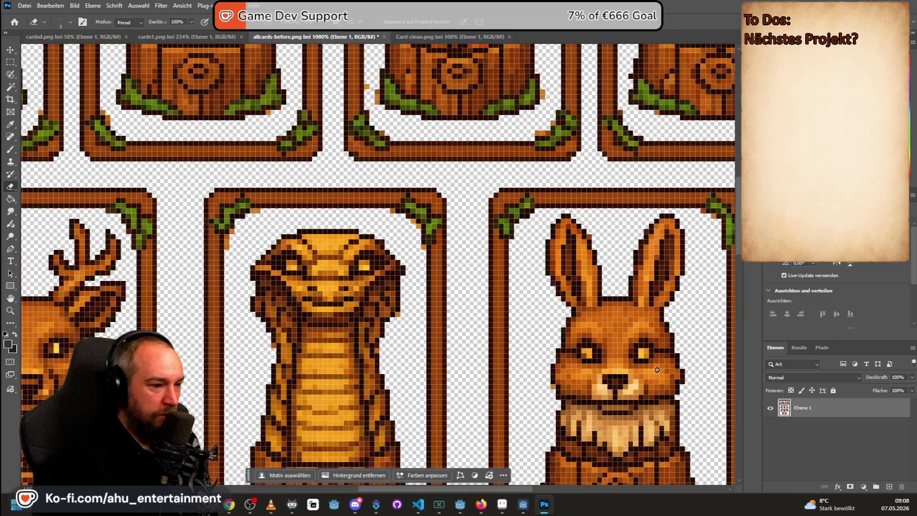
{"action": "scroll", "coordinate": [554, 379], "scroll_direction": "up", "scroll_amount": 1}
{"action": "scroll", "coordinate": [554, 375], "scroll_direction": "up", "scroll_amount": 2}
{"action": "scroll", "coordinate": [553, 371], "scroll_direction": "up", "scroll_amount": 2}
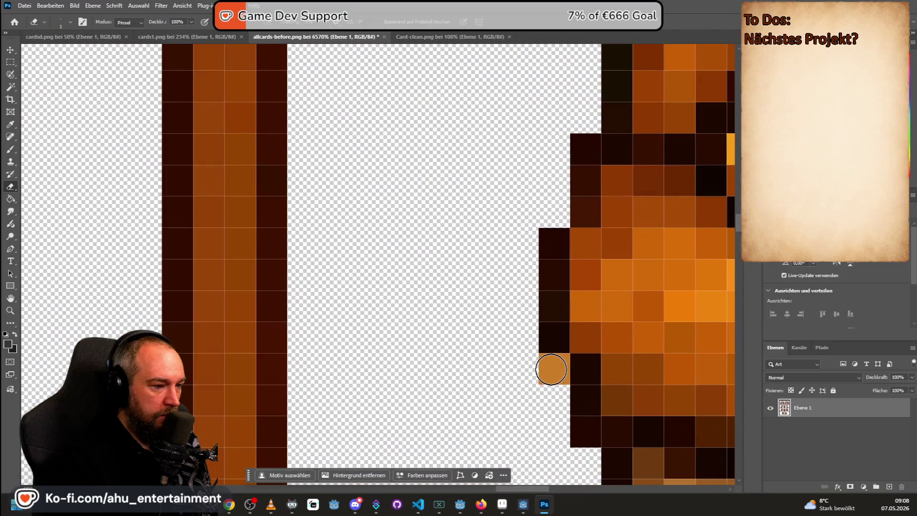
{"action": "scroll", "coordinate": [553, 369], "scroll_direction": "down", "scroll_amount": 2}
{"action": "scroll", "coordinate": [538, 370], "scroll_direction": "down", "scroll_amount": 2}
{"action": "scroll", "coordinate": [538, 371], "scroll_direction": "down", "scroll_amount": 2}
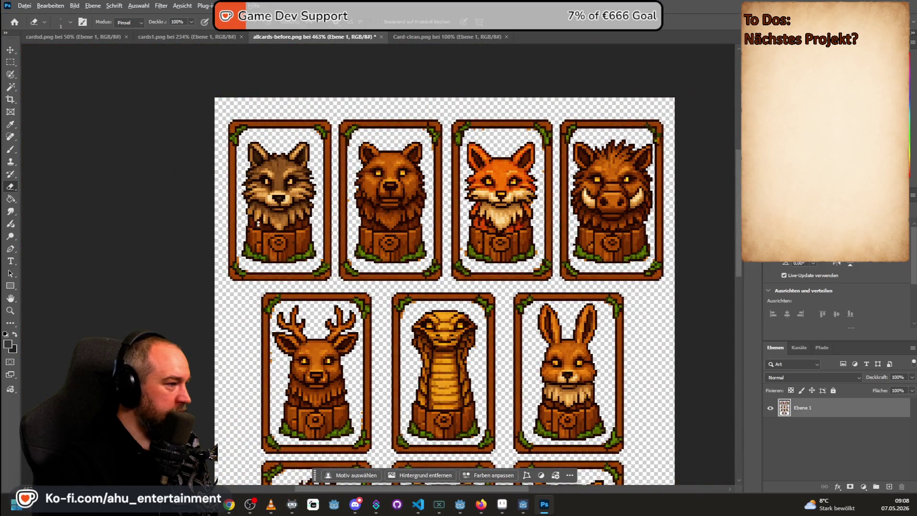
{"action": "scroll", "coordinate": [418, 254], "scroll_direction": "up", "scroll_amount": 2}
{"action": "scroll", "coordinate": [417, 254], "scroll_direction": "up", "scroll_amount": 2}
{"action": "scroll", "coordinate": [419, 257], "scroll_direction": "up", "scroll_amount": 1}
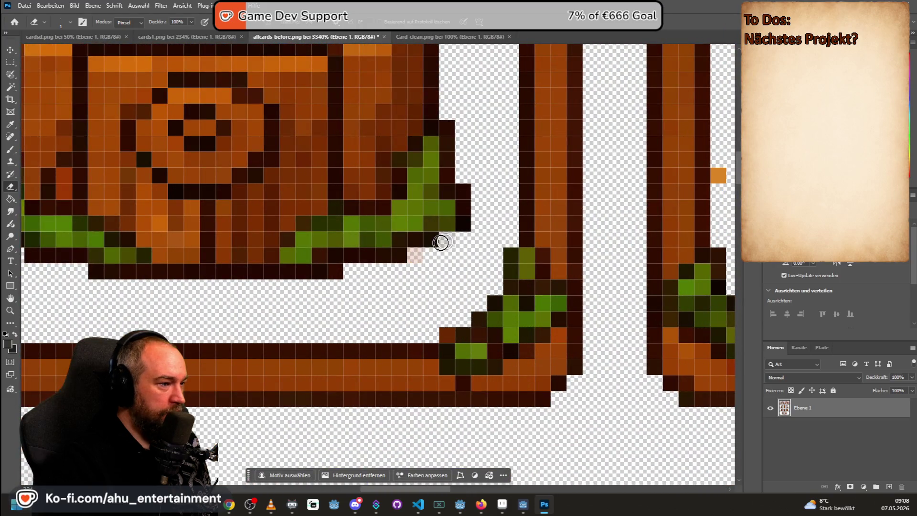
{"action": "scroll", "coordinate": [440, 253], "scroll_direction": "down", "scroll_amount": 1}
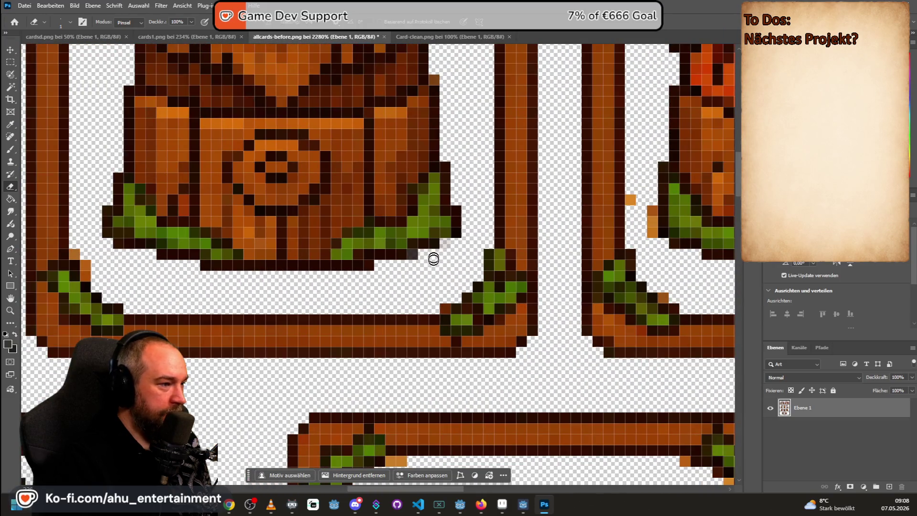
{"action": "scroll", "coordinate": [430, 259], "scroll_direction": "up", "scroll_amount": 1}
{"action": "scroll", "coordinate": [424, 279], "scroll_direction": "up", "scroll_amount": 2}
{"action": "scroll", "coordinate": [419, 292], "scroll_direction": "up", "scroll_amount": 2}
{"action": "scroll", "coordinate": [417, 289], "scroll_direction": "up", "scroll_amount": 1}
Step: Erase the stray pink, brown and orange pixels near the bear card and frame
{"action": "left_click", "coordinate": [422, 263]}
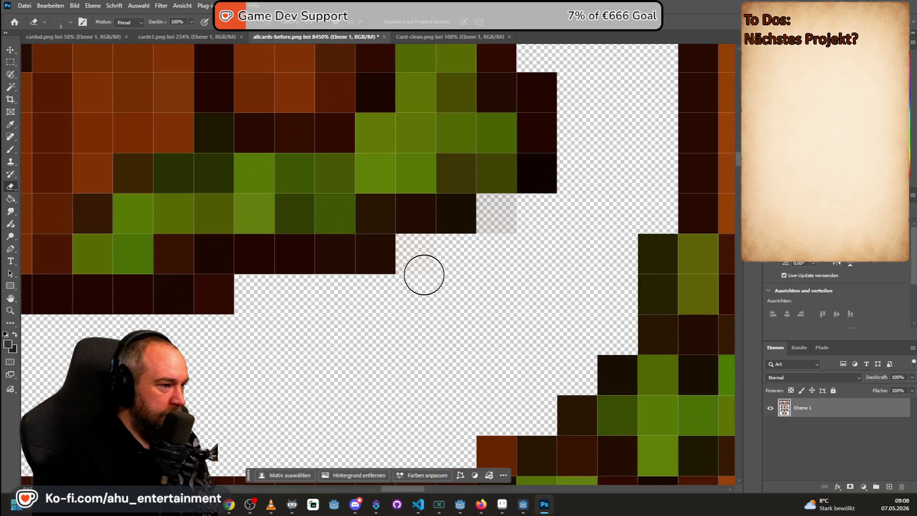
{"action": "scroll", "coordinate": [423, 274], "scroll_direction": "down", "scroll_amount": 2}
{"action": "scroll", "coordinate": [452, 279], "scroll_direction": "down", "scroll_amount": 1}
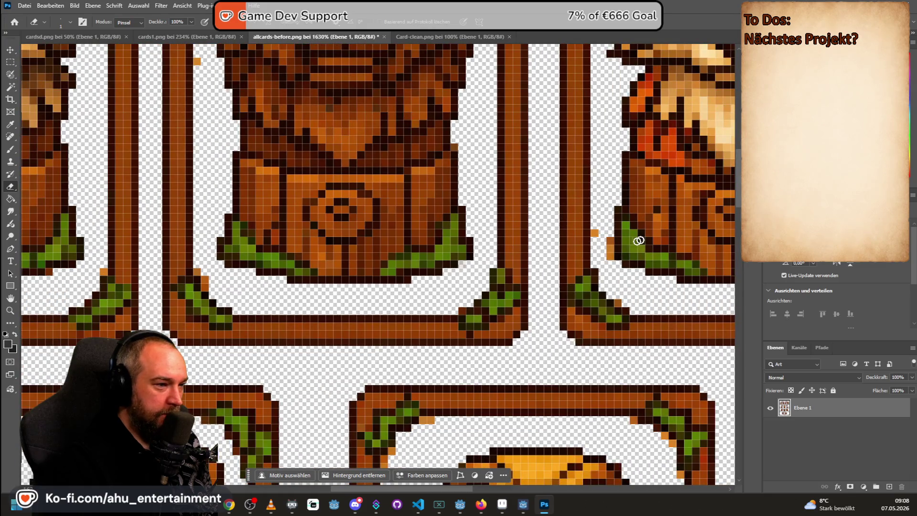
{"action": "scroll", "coordinate": [607, 240], "scroll_direction": "up", "scroll_amount": 1}
{"action": "scroll", "coordinate": [608, 241], "scroll_direction": "up", "scroll_amount": 2}
{"action": "scroll", "coordinate": [594, 231], "scroll_direction": "up", "scroll_amount": 1}
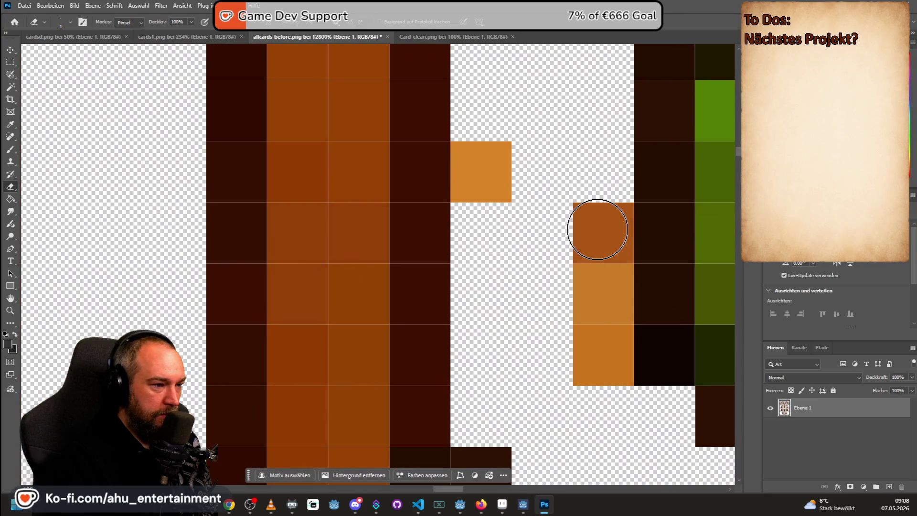
{"action": "left_click", "coordinate": [601, 232]}
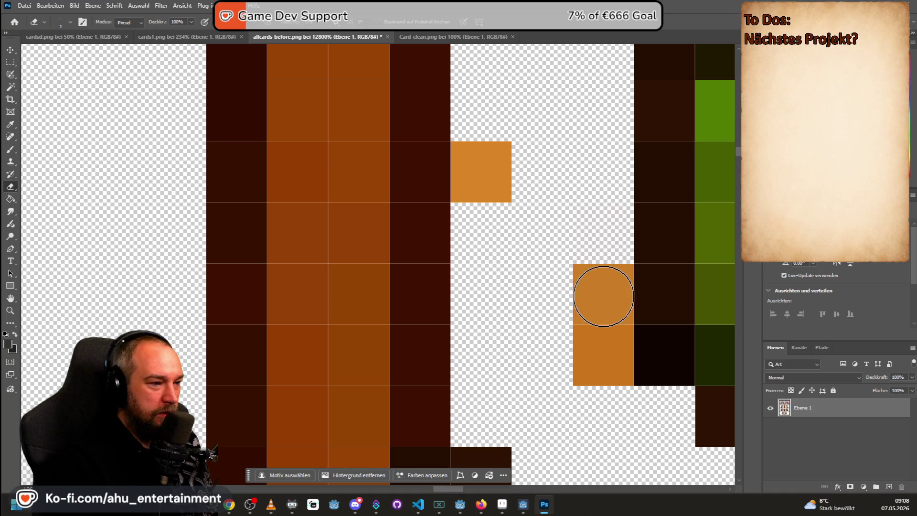
{"action": "left_click", "coordinate": [603, 301]}
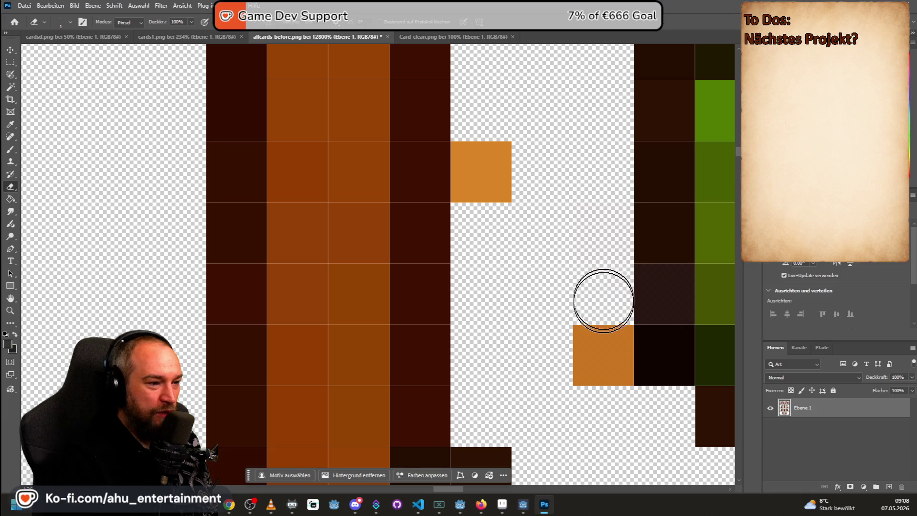
{"action": "left_click", "coordinate": [602, 353]}
{"action": "scroll", "coordinate": [585, 300], "scroll_direction": "down", "scroll_amount": 5}
{"action": "scroll", "coordinate": [583, 303], "scroll_direction": "up", "scroll_amount": 1}
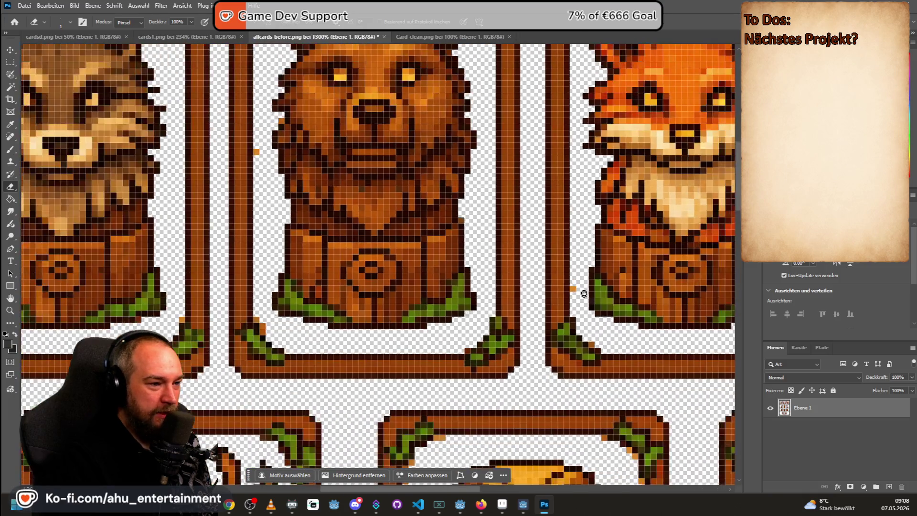
{"action": "scroll", "coordinate": [581, 291], "scroll_direction": "up", "scroll_amount": 2}
{"action": "scroll", "coordinate": [573, 287], "scroll_direction": "up", "scroll_amount": 3}
Step: Erase the remaining stray pixels beside the fox frame, undoing one slip, then return to Aseprite
{"action": "left_click", "coordinate": [565, 284]}
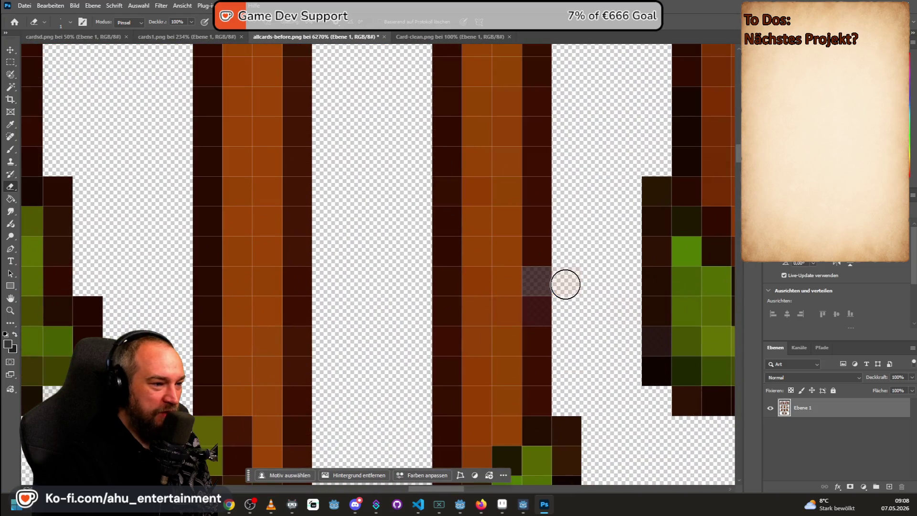
{"action": "key", "text": "ctrl+z"}
{"action": "scroll", "coordinate": [575, 298], "scroll_direction": "up", "scroll_amount": 2}
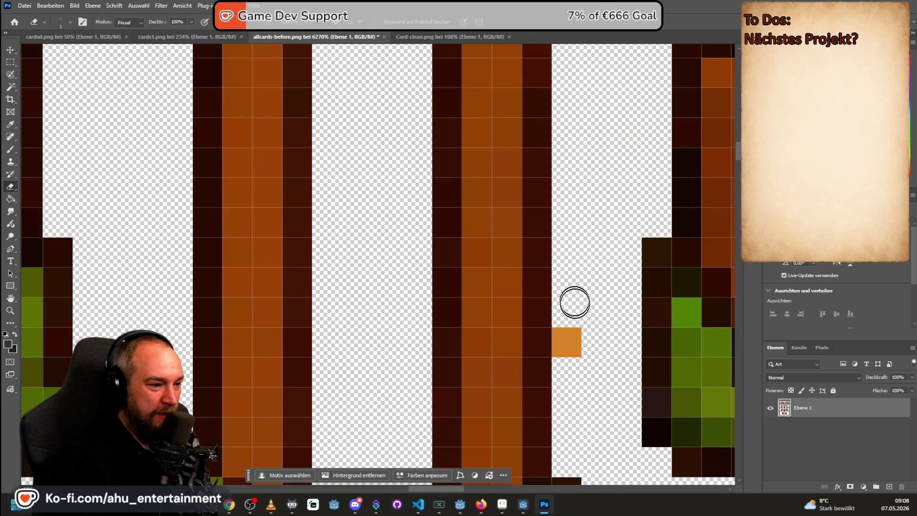
{"action": "scroll", "coordinate": [571, 348], "scroll_direction": "up", "scroll_amount": 1}
{"action": "scroll", "coordinate": [556, 333], "scroll_direction": "up", "scroll_amount": 1}
{"action": "left_click", "coordinate": [552, 334]}
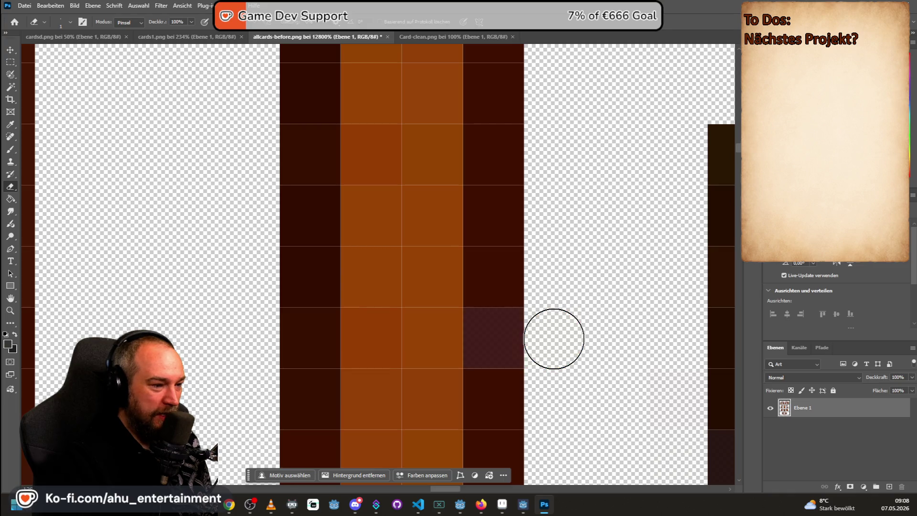
{"action": "scroll", "coordinate": [576, 328], "scroll_direction": "down", "scroll_amount": 5}
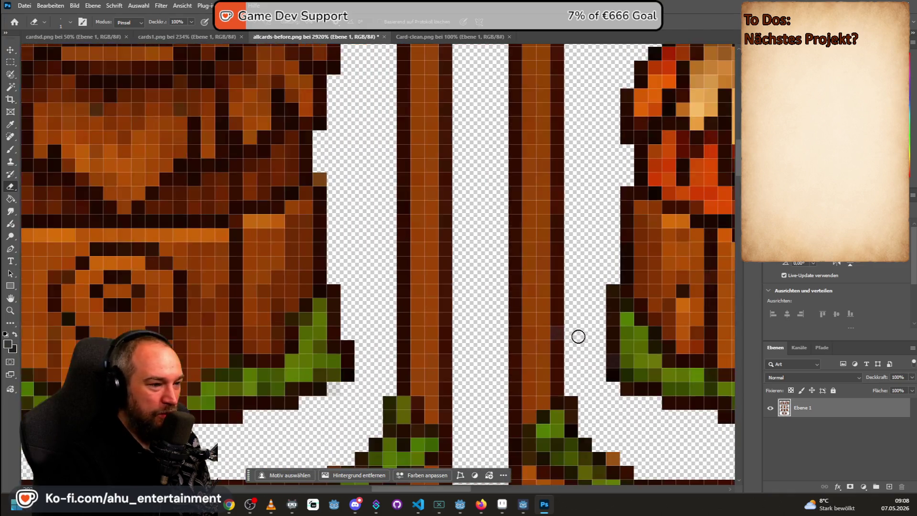
{"action": "scroll", "coordinate": [576, 330], "scroll_direction": "down", "scroll_amount": 5}
{"action": "scroll", "coordinate": [577, 331], "scroll_direction": "down", "scroll_amount": 3}
{"action": "scroll", "coordinate": [577, 331], "scroll_direction": "down", "scroll_amount": 1}
{"action": "scroll", "coordinate": [662, 267], "scroll_direction": "up", "scroll_amount": 3}
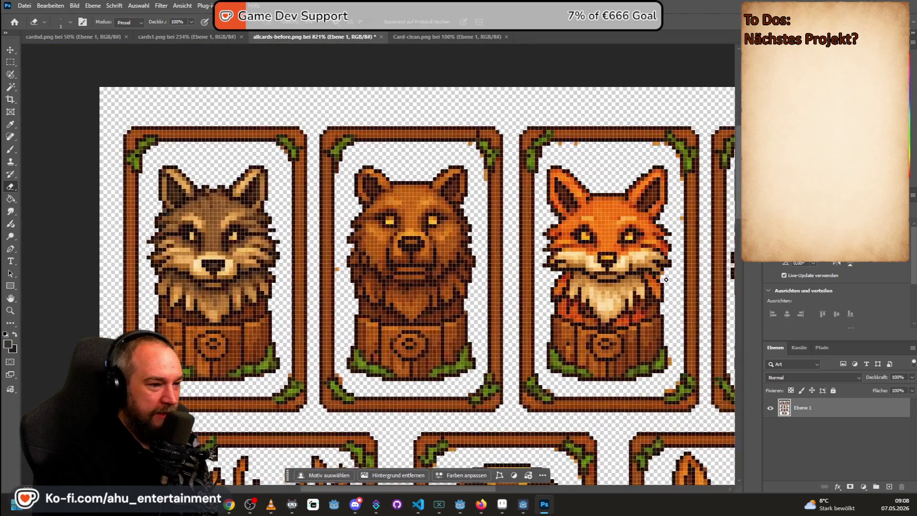
{"action": "scroll", "coordinate": [669, 272], "scroll_direction": "up", "scroll_amount": 5}
{"action": "scroll", "coordinate": [645, 246], "scroll_direction": "up", "scroll_amount": 5}
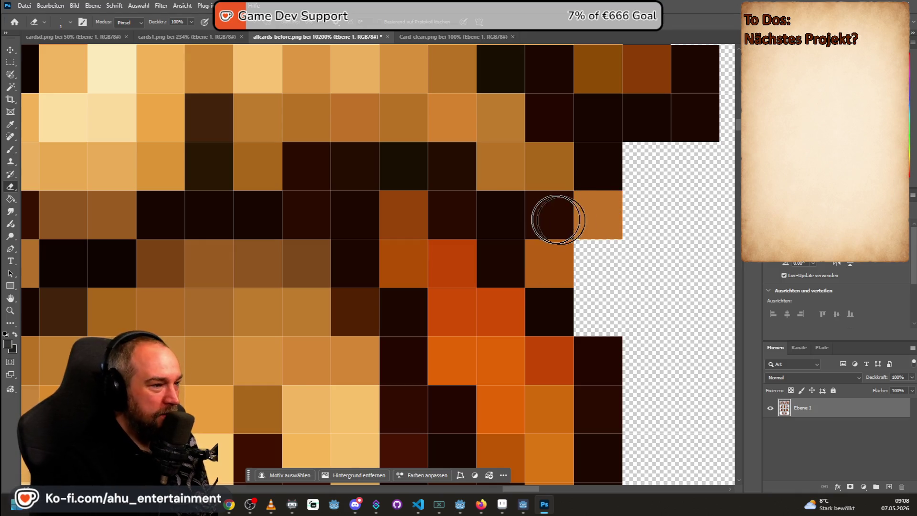
{"action": "scroll", "coordinate": [593, 217], "scroll_direction": "down", "scroll_amount": 5}
{"action": "scroll", "coordinate": [593, 218], "scroll_direction": "down", "scroll_amount": 3}
{"action": "scroll", "coordinate": [594, 218], "scroll_direction": "down", "scroll_amount": 2}
{"action": "scroll", "coordinate": [568, 213], "scroll_direction": "down", "scroll_amount": 1}
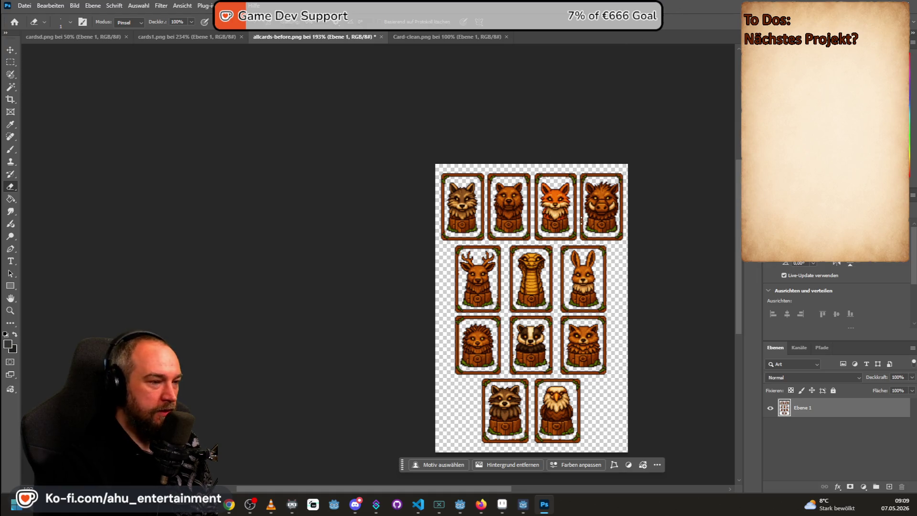
{"action": "key", "text": "alt+Tab"}
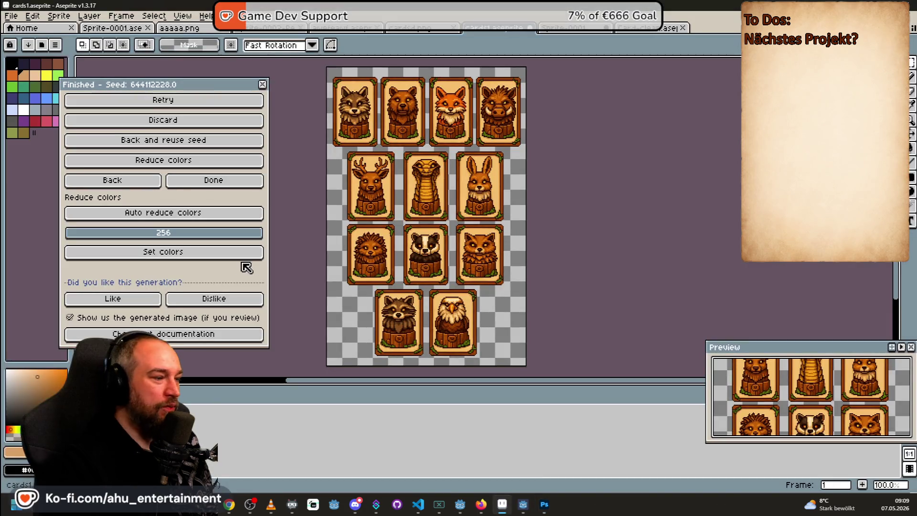
Step: Play the robot sprite's animation, then switch to the Card-clean card frame document
{"action": "left_click", "coordinate": [270, 28]}
{"action": "left_click", "coordinate": [328, 29]}
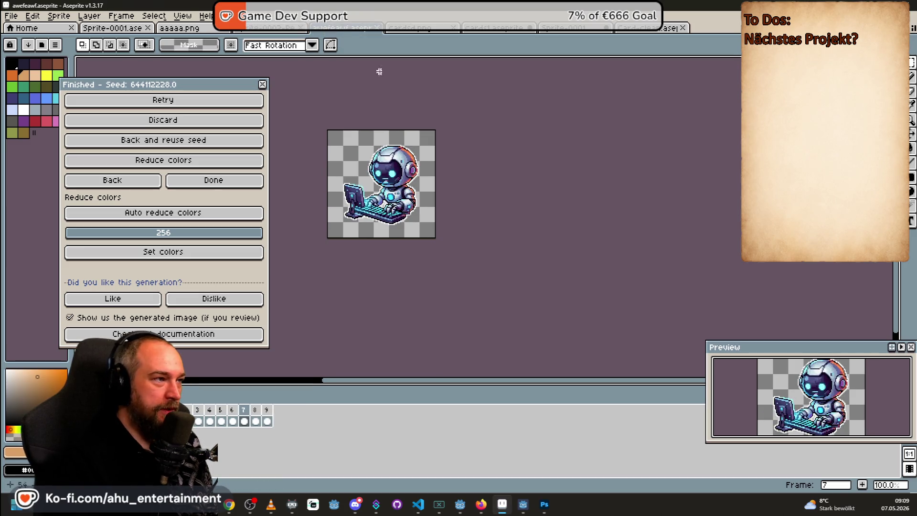
{"action": "key", "text": "Return"}
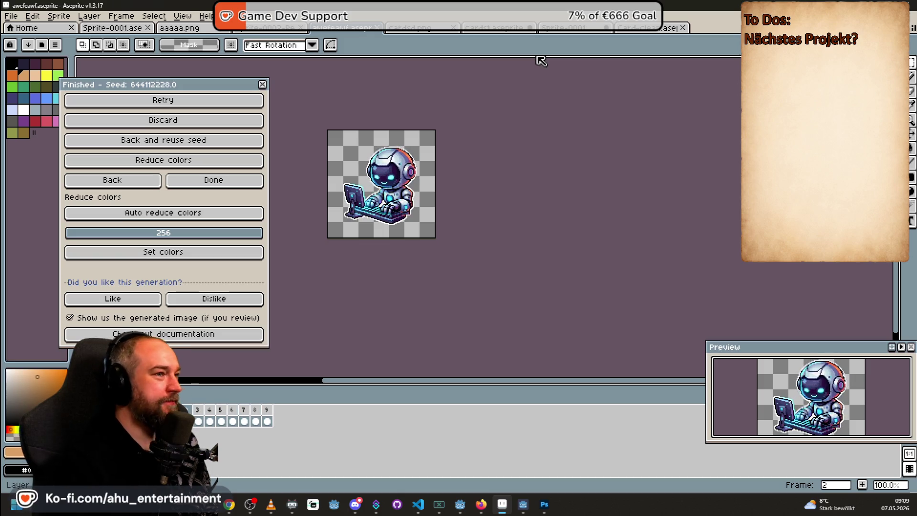
{"action": "left_click", "coordinate": [641, 28]}
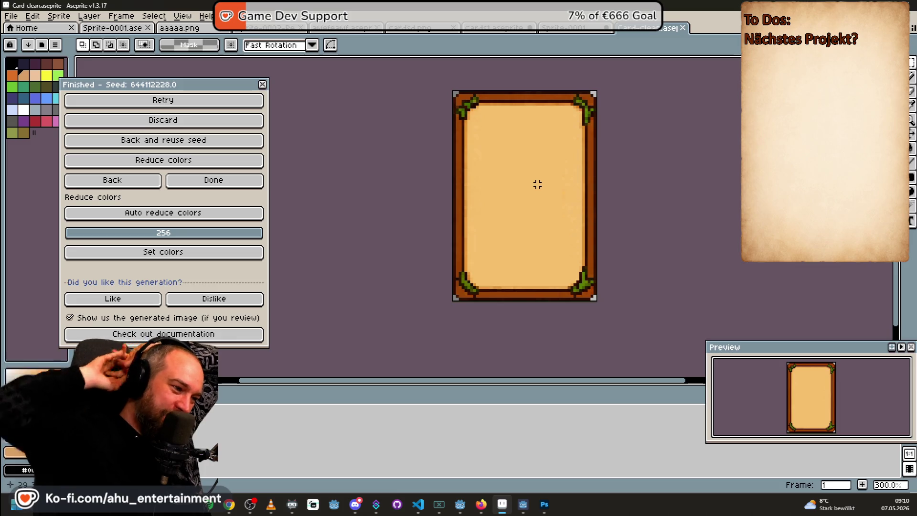
Step: Switch from Aseprite over to the Godot Engine window
{"action": "left_click", "coordinate": [460, 505]}
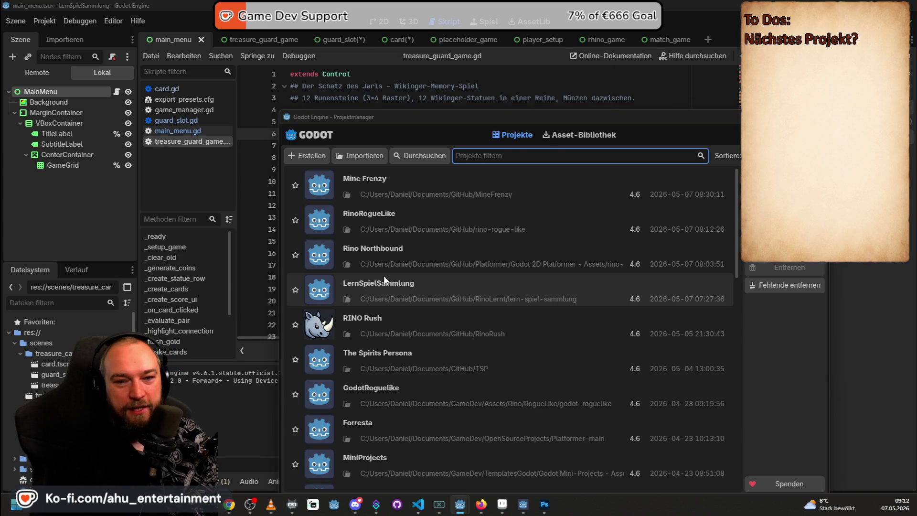
Step: Return from Godot's project manager to the Aseprite window
{"action": "key", "text": "alt+Tab"}
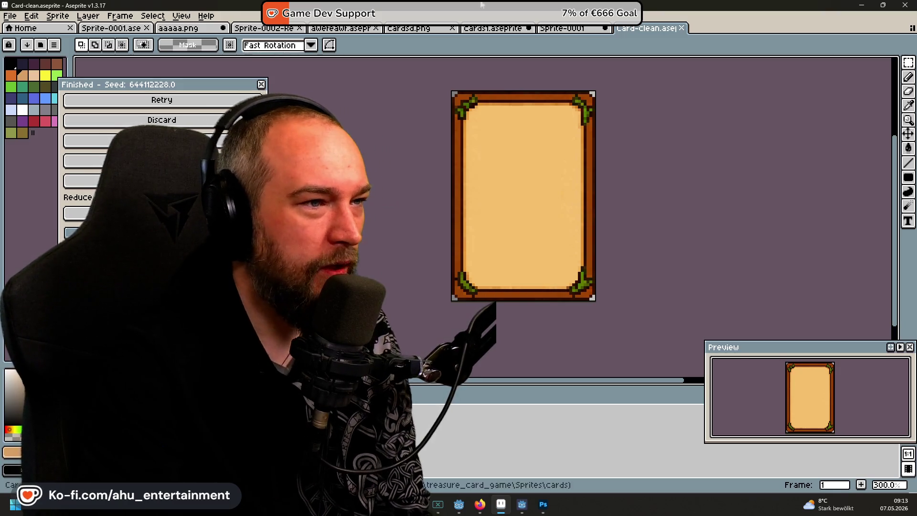
{"action": "scroll", "coordinate": [625, 121], "scroll_direction": "up", "scroll_amount": 5}
{"action": "scroll", "coordinate": [626, 121], "scroll_direction": "up", "scroll_amount": 9}
{"action": "scroll", "coordinate": [626, 121], "scroll_direction": "down", "scroll_amount": 3}
{"action": "scroll", "coordinate": [626, 94], "scroll_direction": "down", "scroll_amount": 1}
{"action": "scroll", "coordinate": [584, 141], "scroll_direction": "down", "scroll_amount": 1}
{"action": "scroll", "coordinate": [584, 141], "scroll_direction": "down", "scroll_amount": 6}
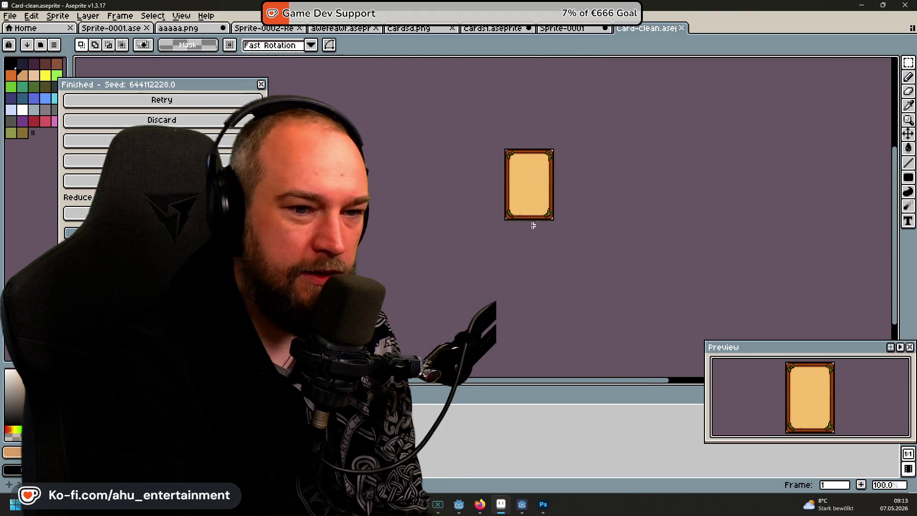
{"action": "scroll", "coordinate": [538, 225], "scroll_direction": "up", "scroll_amount": 2}
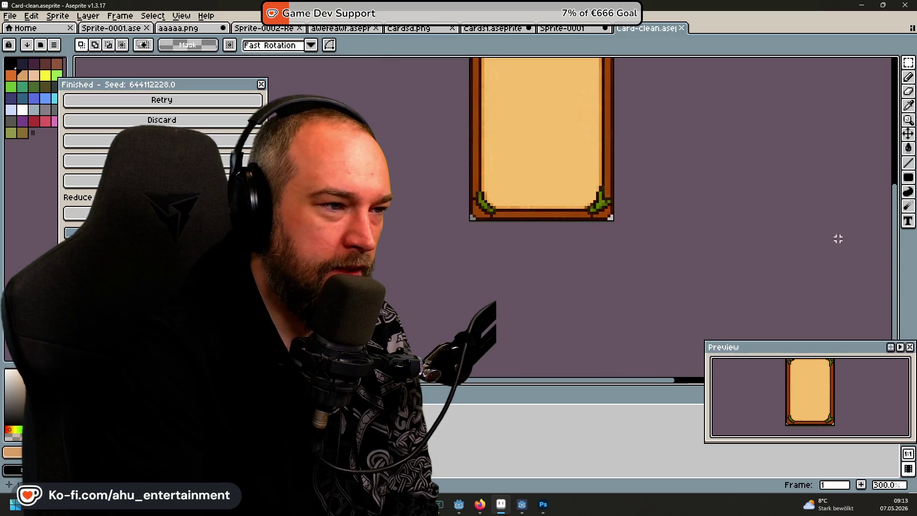
Step: Bring the whole card frame into view, then move to the Steam store and start a search
{"action": "left_click_drag", "start_coordinate": [696, 179], "coordinate": [664, 270]}
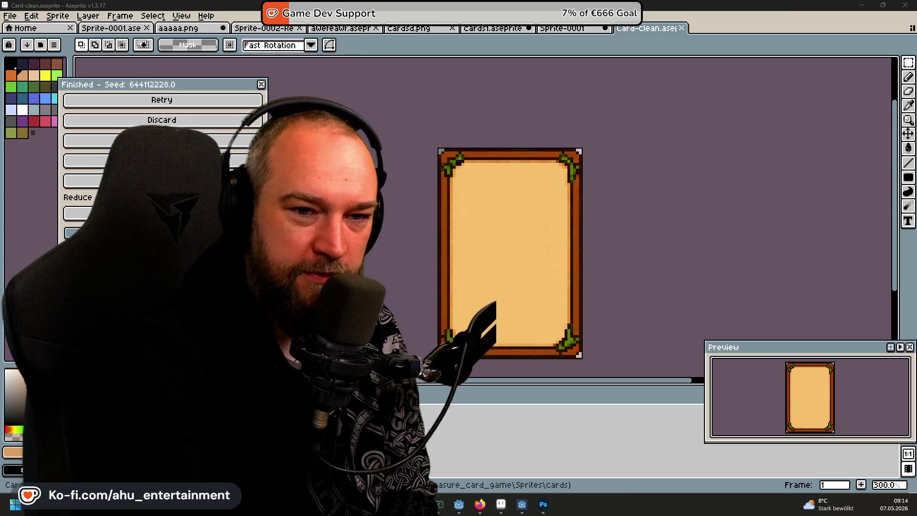
{"action": "left_click", "coordinate": [521, 503]}
{"action": "left_click_drag", "start_coordinate": [492, 146], "coordinate": [434, 93]}
{"action": "left_click", "coordinate": [559, 138]}
{"action": "type", "text": "tangy "}
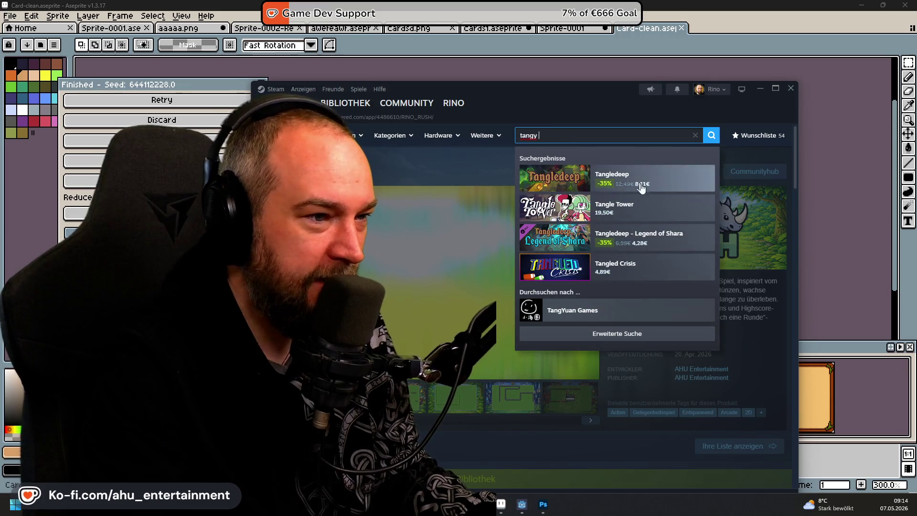
{"action": "type", "text": "td"}
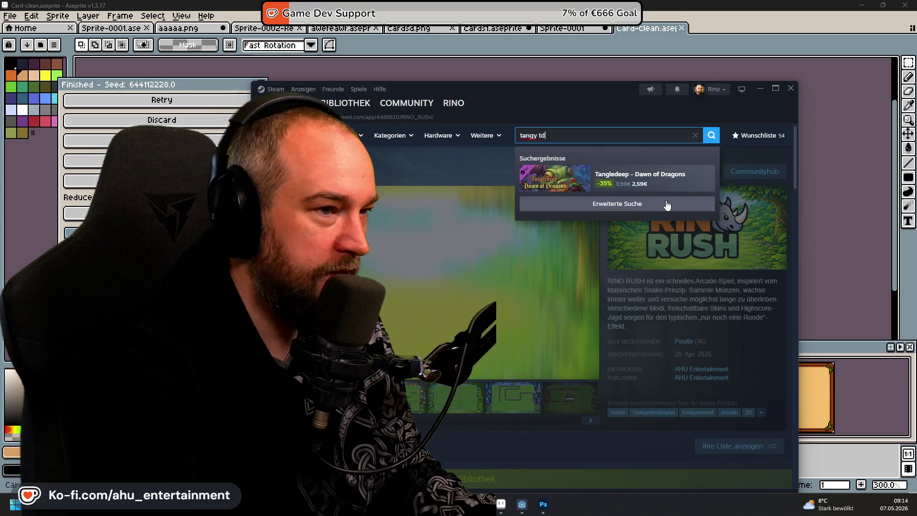
Step: Clear the old query and search the Steam store for 'tangy td'
{"action": "key", "text": "BackSpace"}
{"action": "key", "text": "BackSpace"}
{"action": "key", "text": "BackSpace"}
{"action": "key", "text": "BackSpace"}
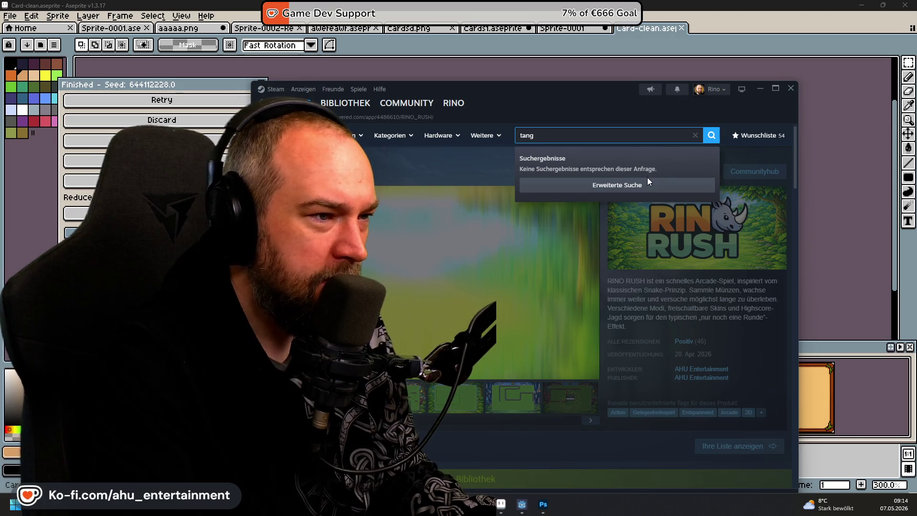
{"action": "key", "text": "BackSpace"}
{"action": "key", "text": "BackSpace"}
{"action": "key", "text": "BackSpace"}
{"action": "type", "text": "d"}
{"action": "key", "text": "BackSpace"}
{"action": "key", "text": "BackSpace"}
{"action": "type", "text": "ta"}
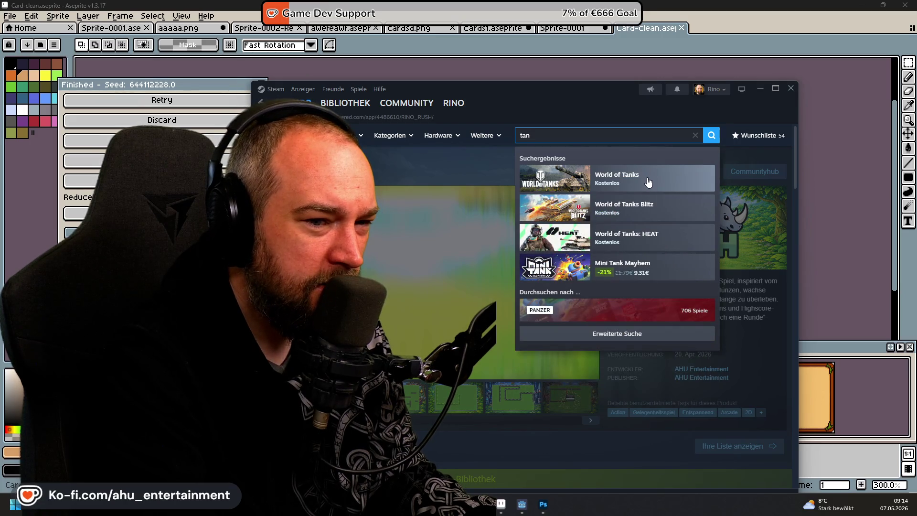
{"action": "type", "text": "gy"}
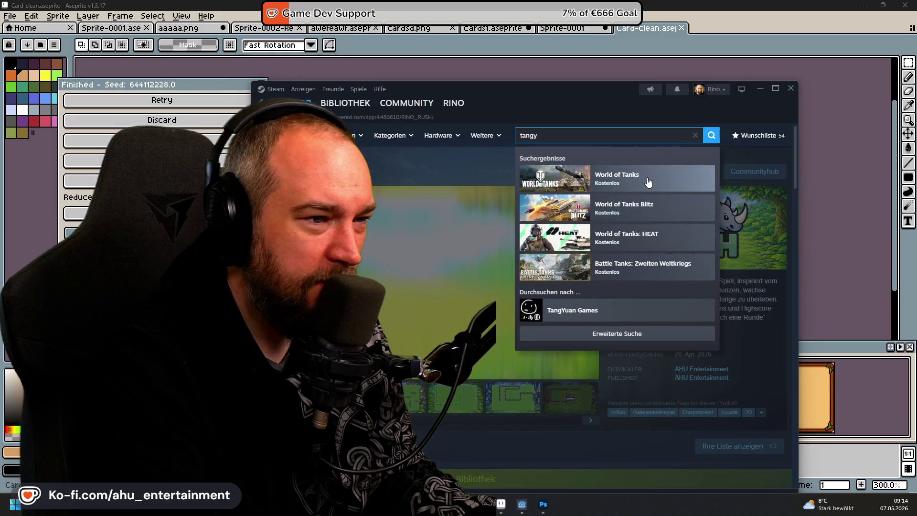
{"action": "type", "text": " td"}
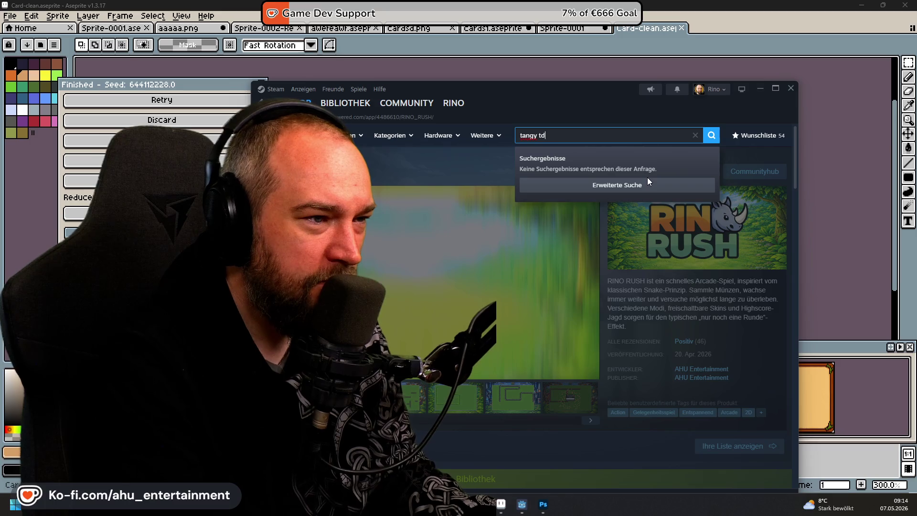
{"action": "key", "text": "ctrl+a"}
{"action": "key", "text": "BackSpace"}
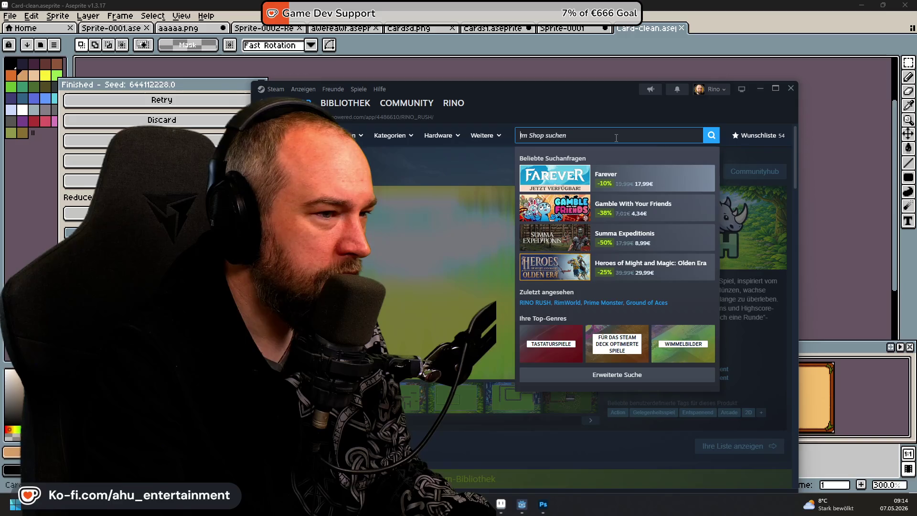
{"action": "left_click", "coordinate": [287, 102]}
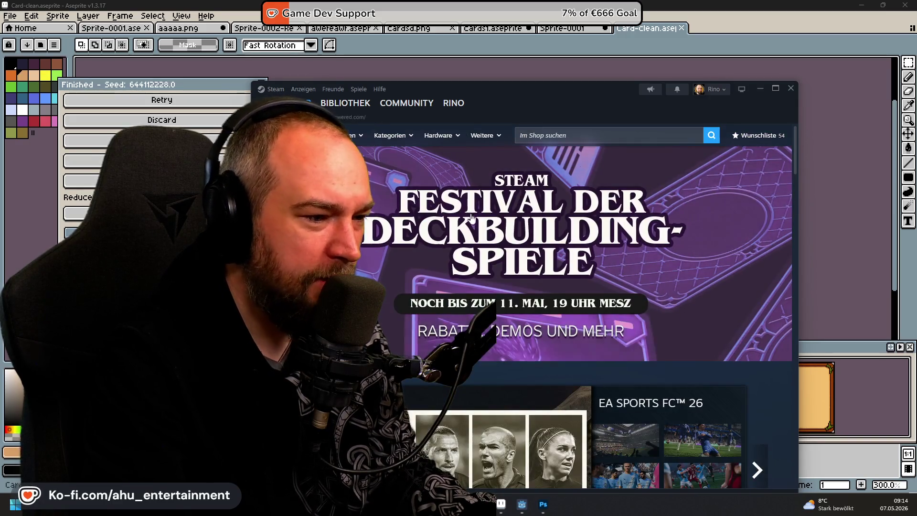
{"action": "scroll", "coordinate": [491, 287], "scroll_direction": "down", "scroll_amount": 2}
{"action": "scroll", "coordinate": [491, 287], "scroll_direction": "down", "scroll_amount": 3}
{"action": "scroll", "coordinate": [492, 288], "scroll_direction": "up", "scroll_amount": 5}
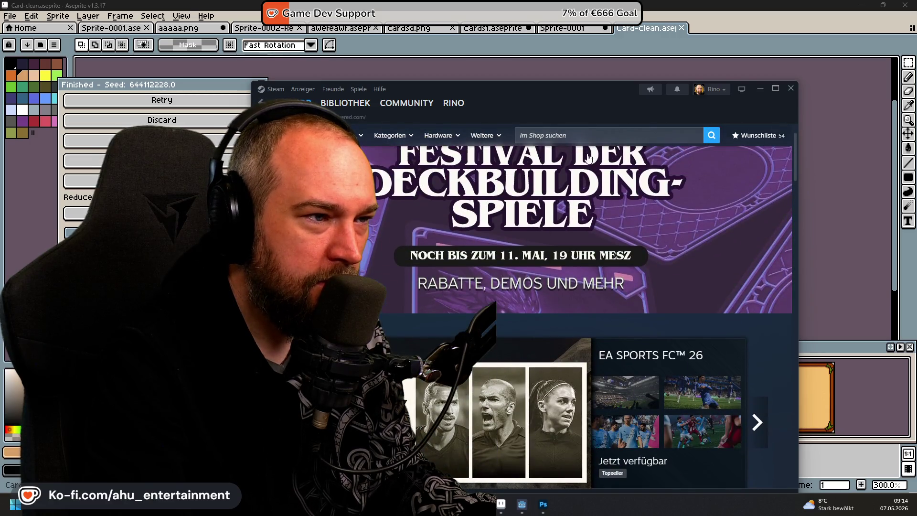
{"action": "left_click", "coordinate": [587, 135]}
{"action": "type", "text": "t"}
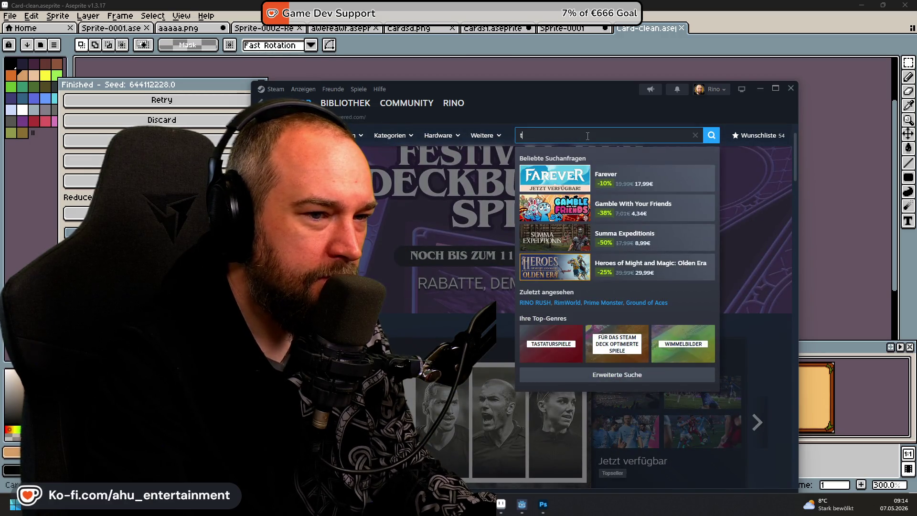
{"action": "type", "text": "an"}
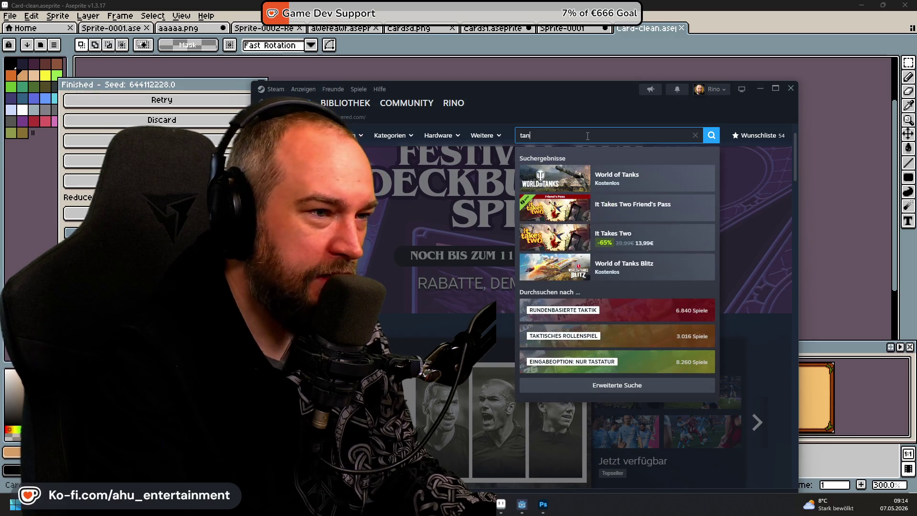
{"action": "type", "text": "gy"}
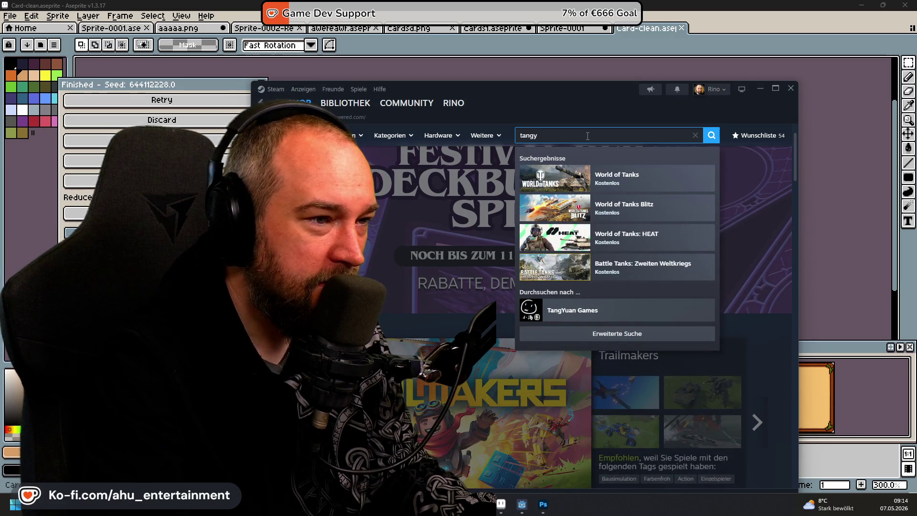
{"action": "type", "text": " td"}
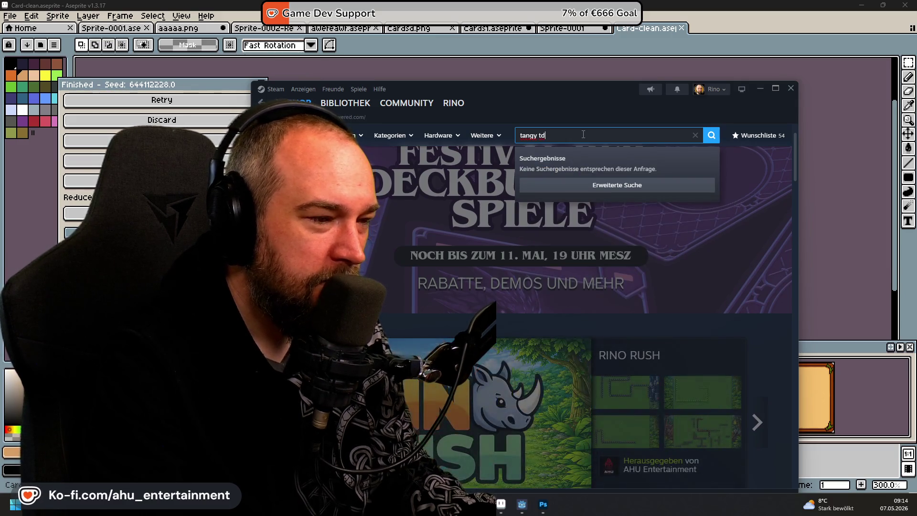
{"action": "key", "text": "Return"}
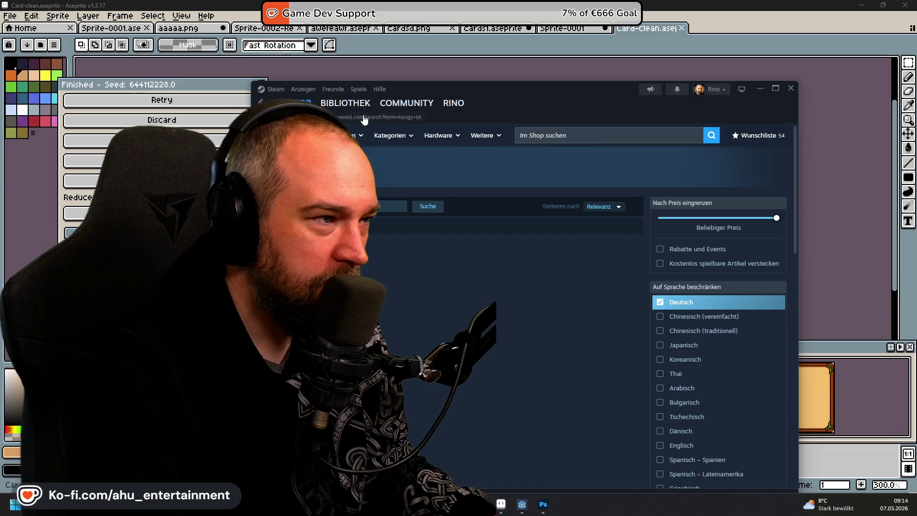
Step: Review the store search suggestions, then switch to the SteamDB Tangy TD page in the browser
{"action": "left_click", "coordinate": [555, 138]}
{"action": "type", "text": "tang"}
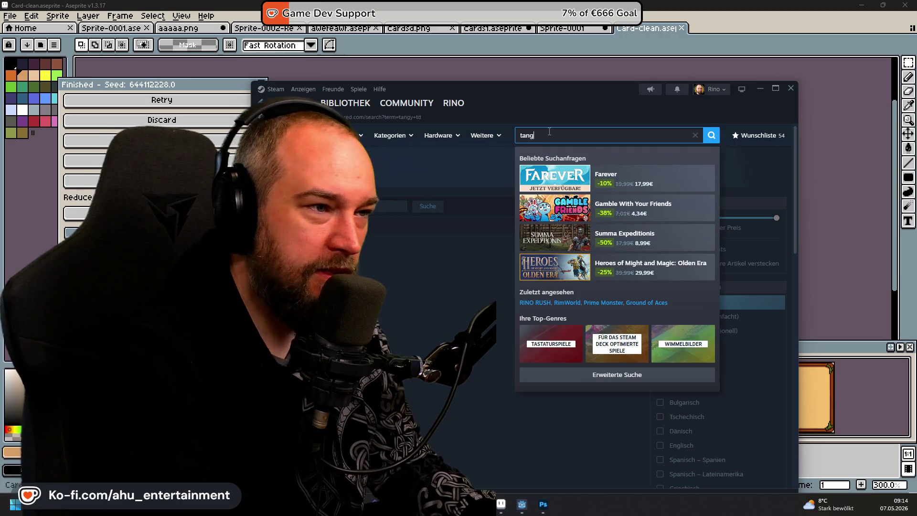
{"action": "type", "text": "y"}
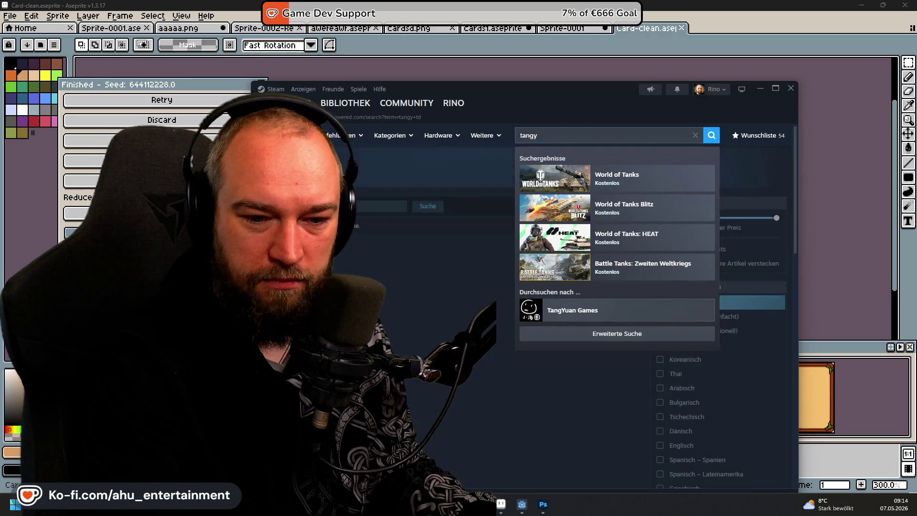
{"action": "key", "text": "Return"}
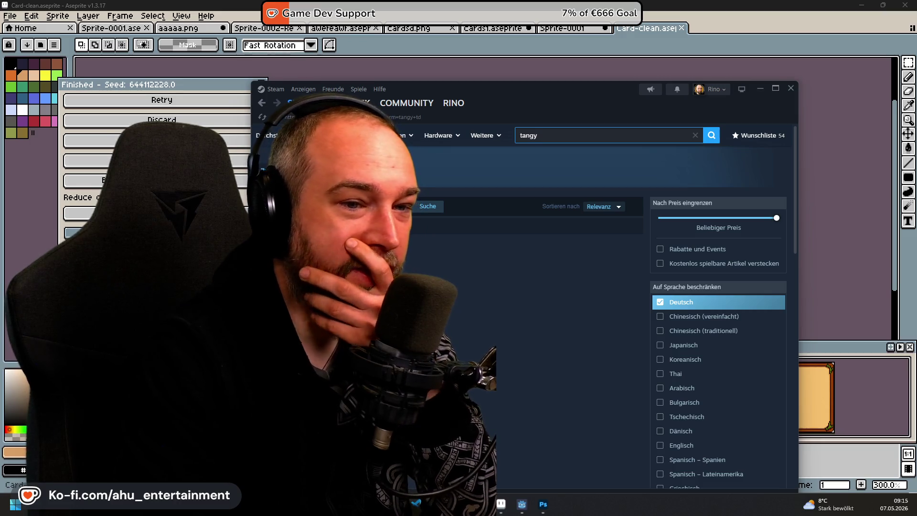
{"action": "left_click", "coordinate": [563, 136]}
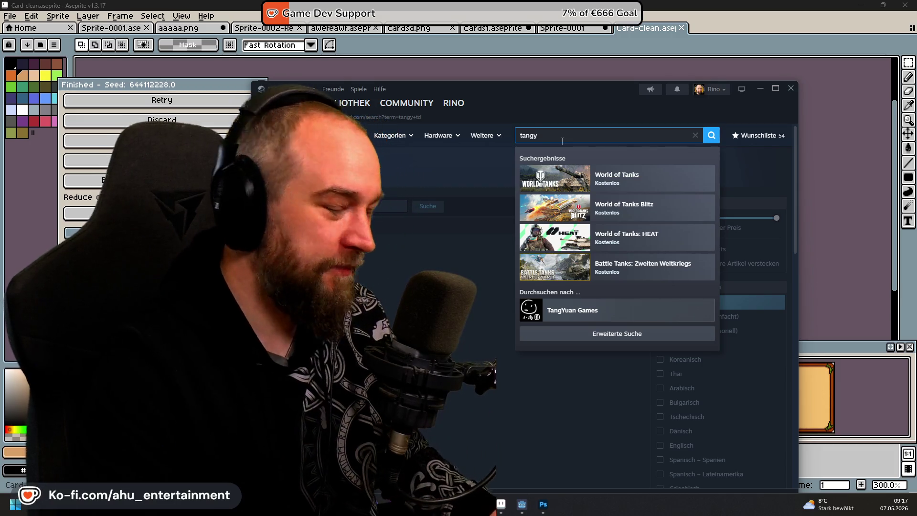
{"action": "key", "text": "Return"}
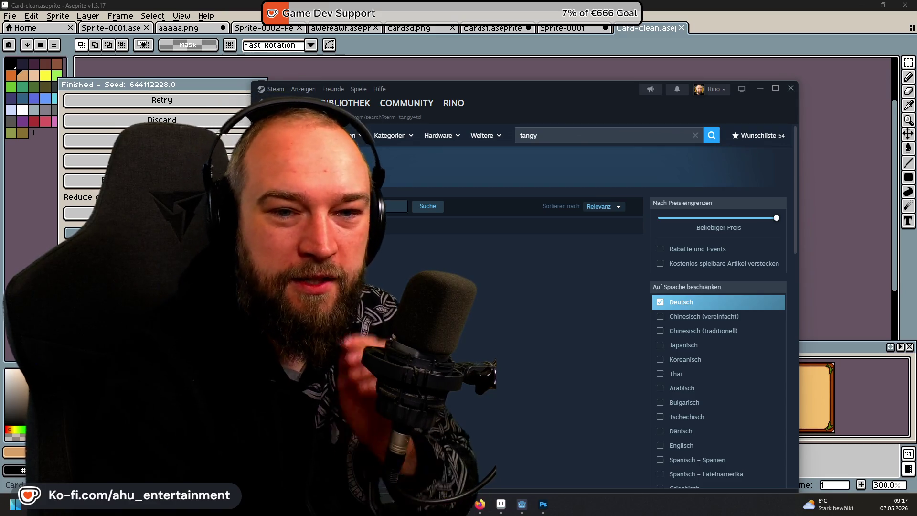
{"action": "key", "text": "alt+Tab"}
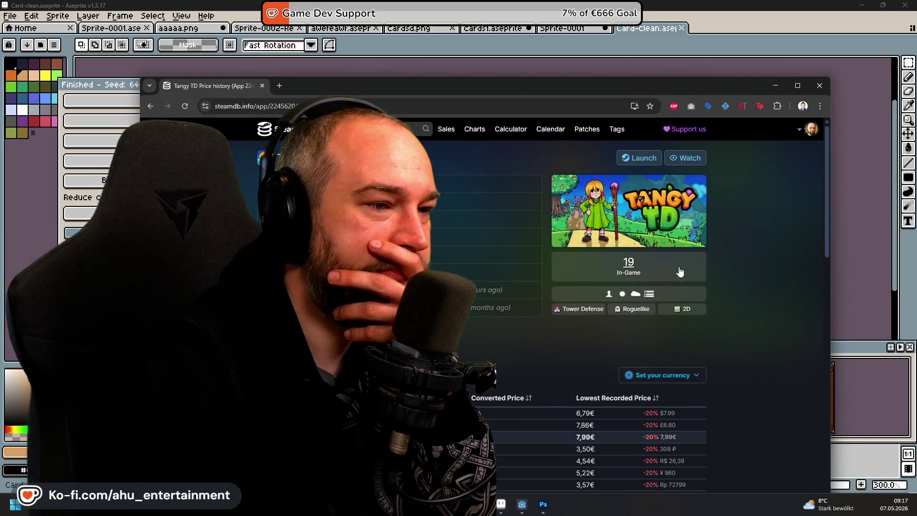
Step: Maximize the browser and show Tangy TD's full player history chart, then put it away
{"action": "key", "text": "super+Up"}
{"action": "scroll", "coordinate": [511, 203], "scroll_direction": "down", "scroll_amount": 3}
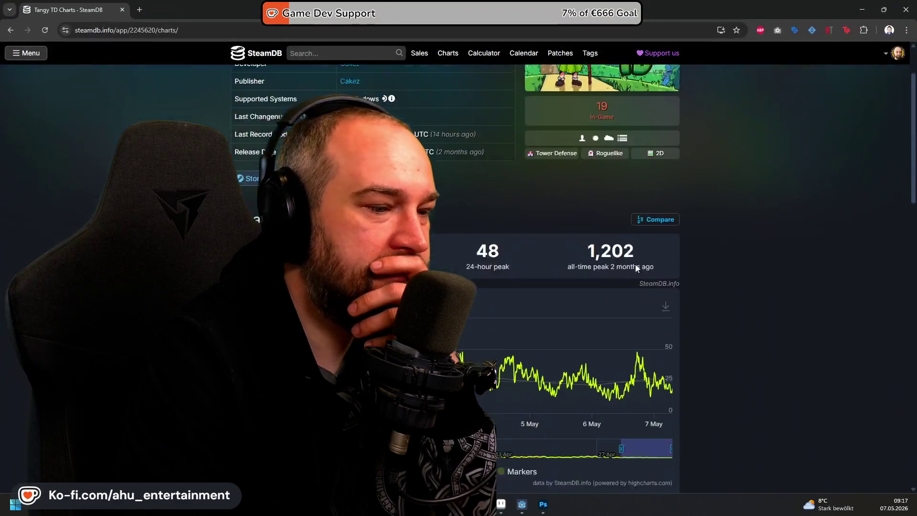
{"action": "scroll", "coordinate": [511, 202], "scroll_direction": "down", "scroll_amount": 2}
{"action": "left_click", "coordinate": [391, 144]}
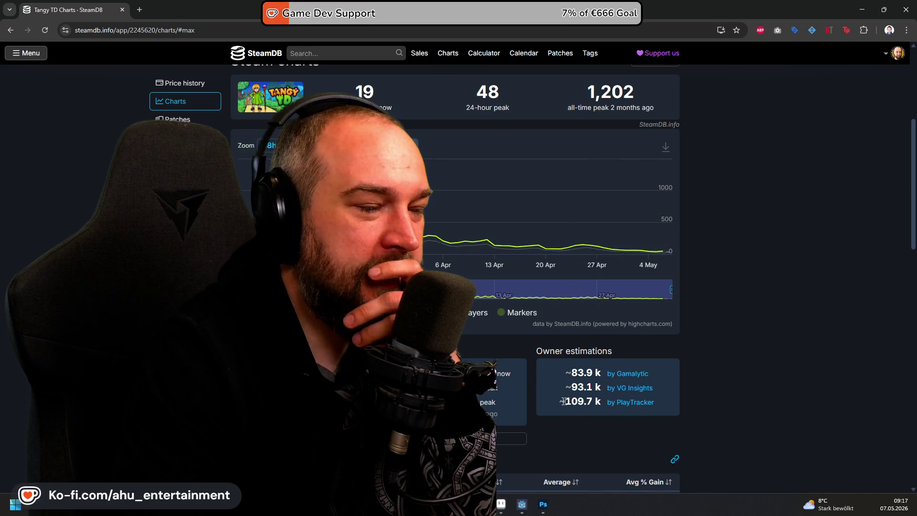
{"action": "scroll", "coordinate": [692, 411], "scroll_direction": "down", "scroll_amount": 2}
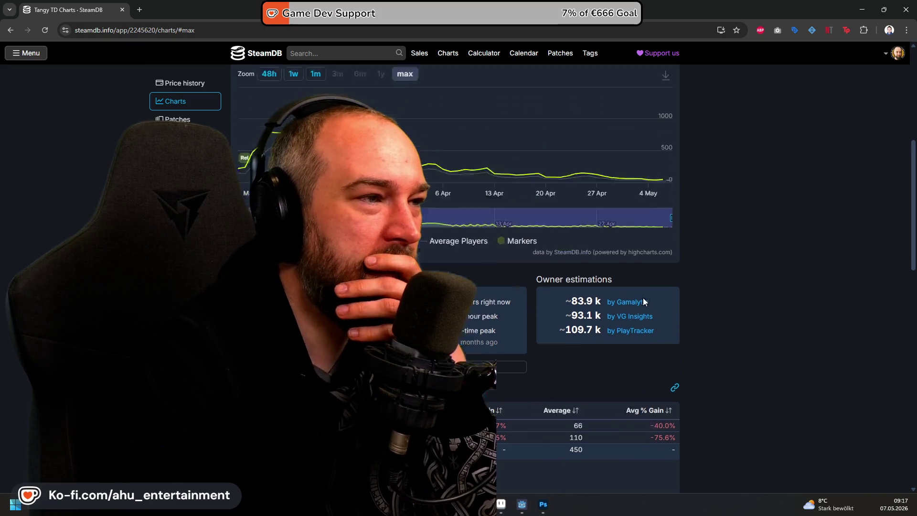
{"action": "scroll", "coordinate": [645, 299], "scroll_direction": "up", "scroll_amount": 3}
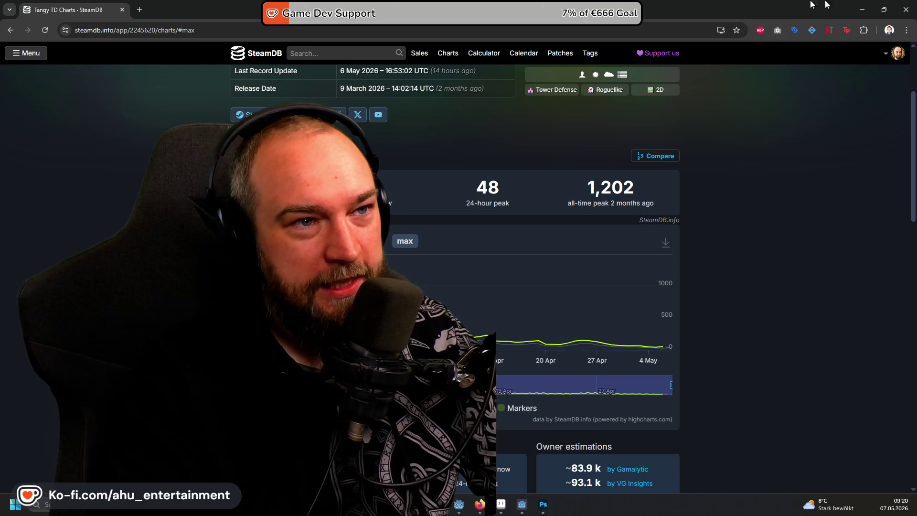
{"action": "left_click", "coordinate": [862, 5]}
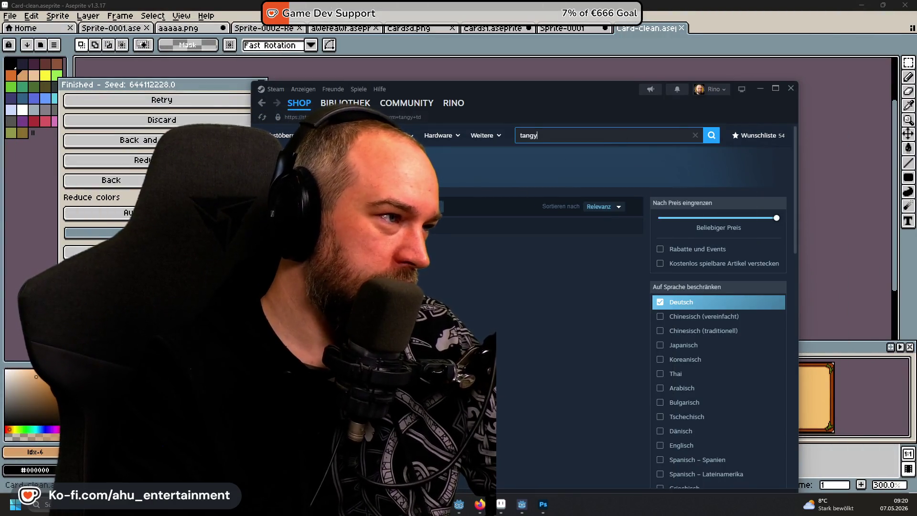
Step: Close the 'tangy' search suggestions in Steam and bring the SteamDB charts page back
{"action": "left_click", "coordinate": [543, 134]}
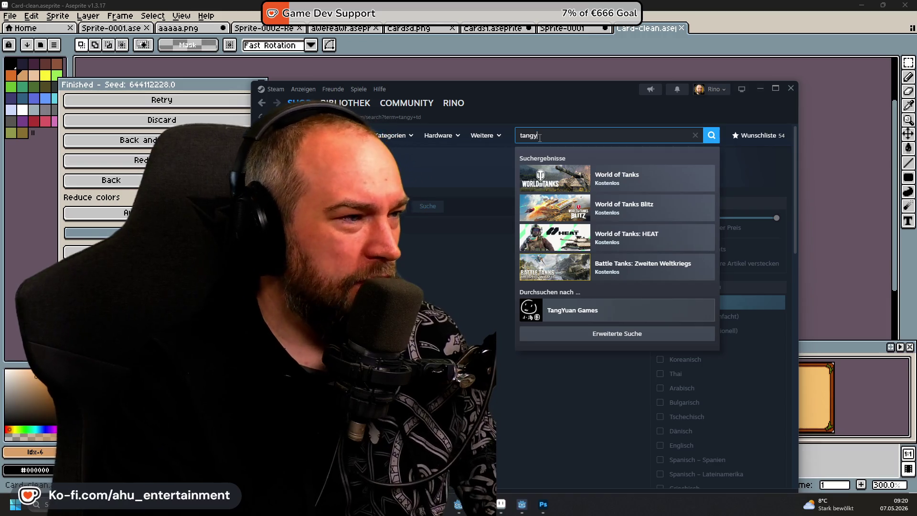
{"action": "key", "text": "Escape"}
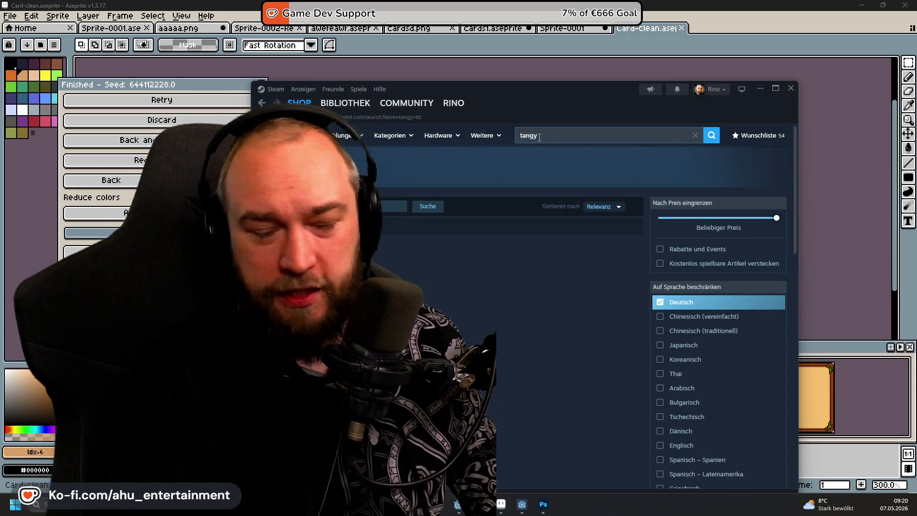
{"action": "key", "text": "alt+Tab"}
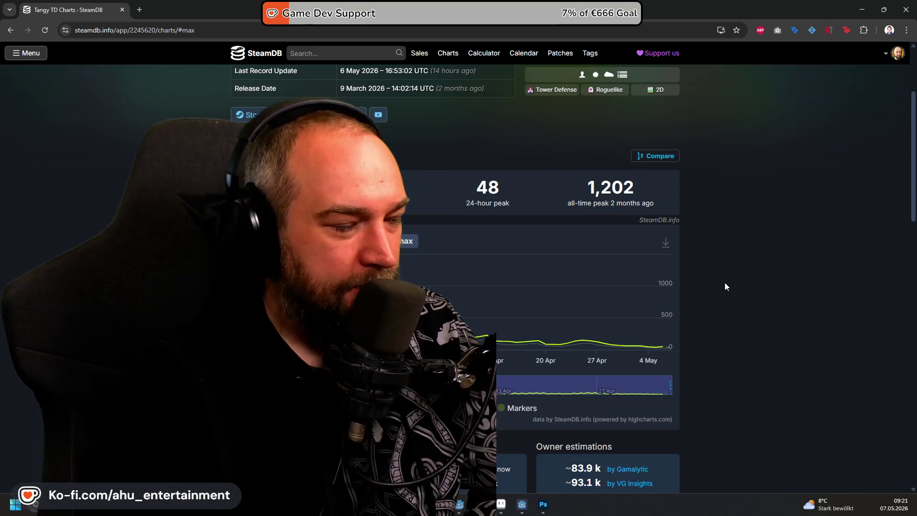
{"action": "scroll", "coordinate": [725, 282], "scroll_direction": "down", "scroll_amount": 3}
{"action": "scroll", "coordinate": [739, 373], "scroll_direction": "up", "scroll_amount": 3}
{"action": "scroll", "coordinate": [738, 375], "scroll_direction": "up", "scroll_amount": 2}
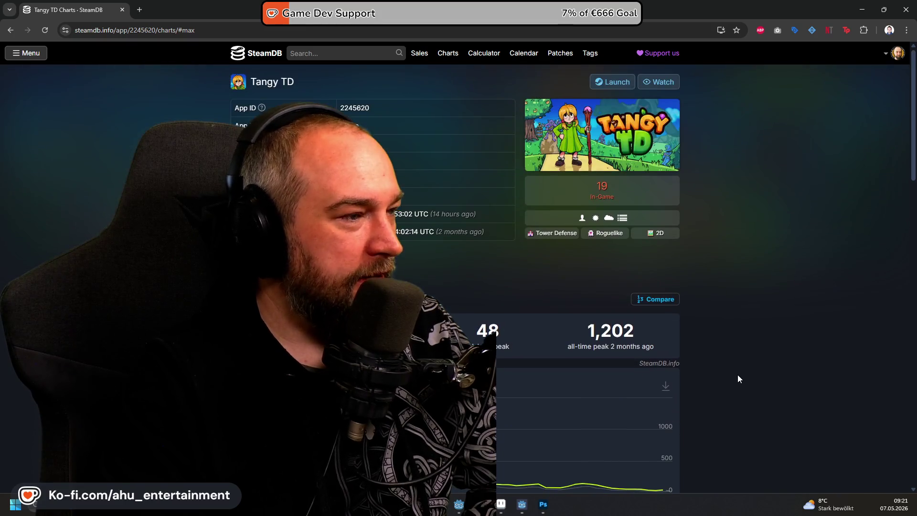
{"action": "mouse_move", "coordinate": [745, 399]}
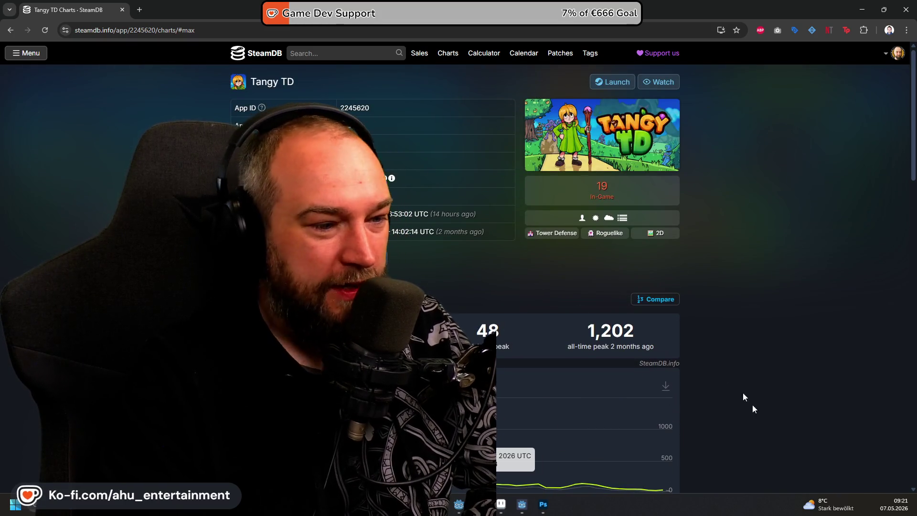
{"action": "scroll", "coordinate": [738, 393], "scroll_direction": "down", "scroll_amount": 3}
Step: Switch from the SteamDB charts back to the Steam store search for 'tangy'
{"action": "key", "text": "alt+Tab"}
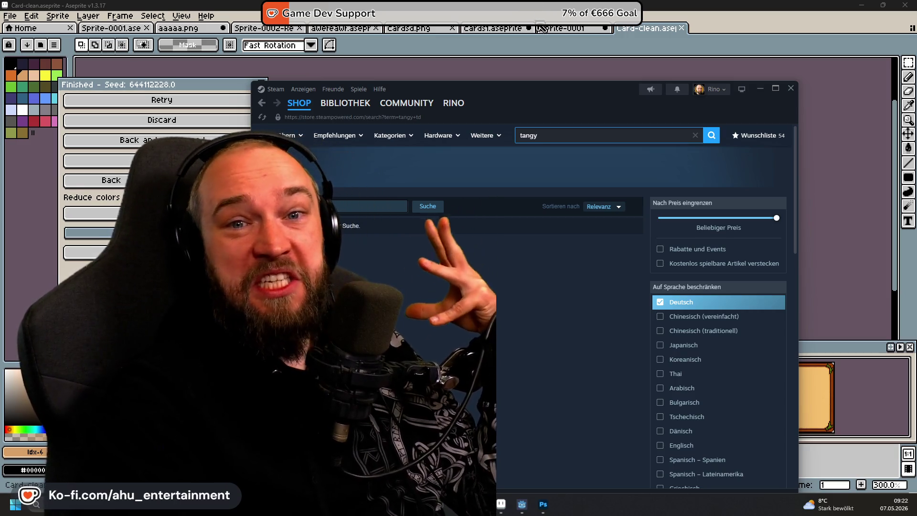
Step: Bring the Aseprite card sprite forward and pick the Eyedropper to sample its colours
{"action": "left_click", "coordinate": [549, 13]}
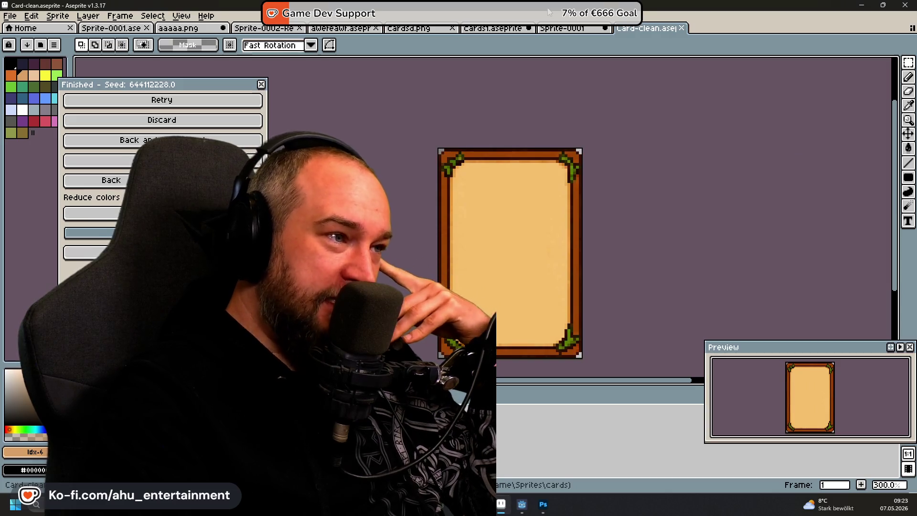
{"action": "scroll", "coordinate": [469, 184], "scroll_direction": "up", "scroll_amount": 2}
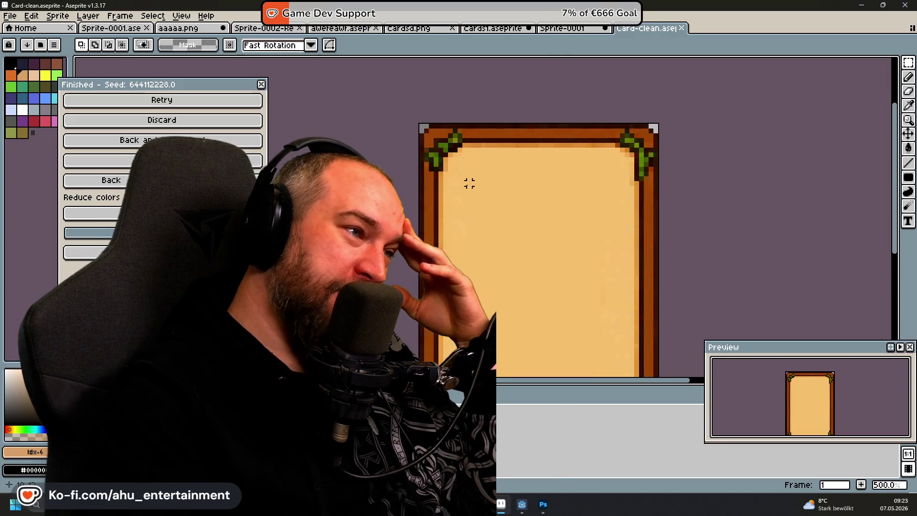
{"action": "scroll", "coordinate": [469, 184], "scroll_direction": "down", "scroll_amount": 3}
{"action": "scroll", "coordinate": [470, 219], "scroll_direction": "up", "scroll_amount": 1}
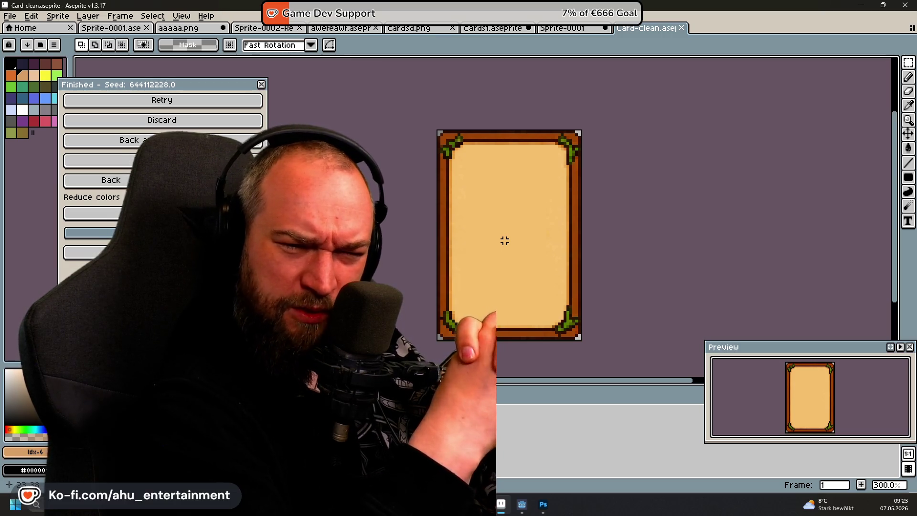
{"action": "key", "text": "i"}
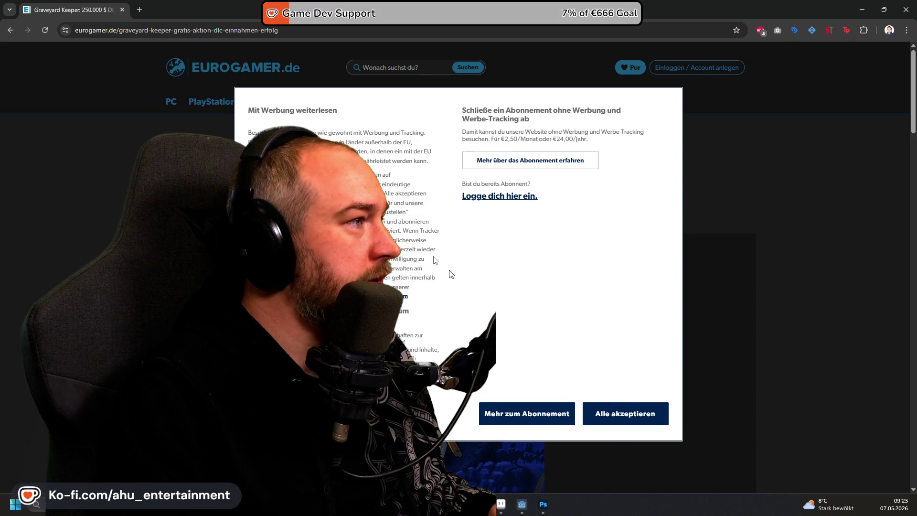
Step: Accept all cookies and read the article, highlighting its subtitle and the 250.000 Dollar Umsatz subheading
{"action": "left_click", "coordinate": [649, 413]}
{"action": "scroll", "coordinate": [689, 323], "scroll_direction": "down", "scroll_amount": 5}
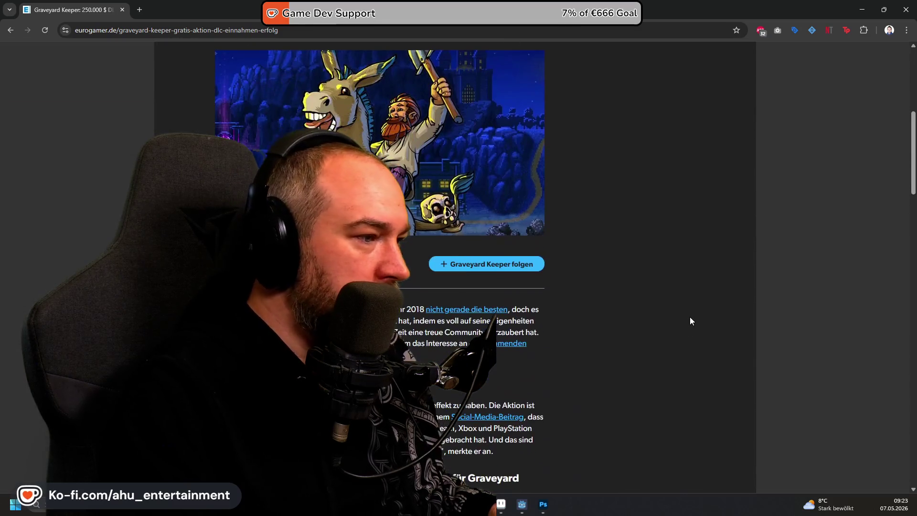
{"action": "scroll", "coordinate": [514, 324], "scroll_direction": "down", "scroll_amount": 2}
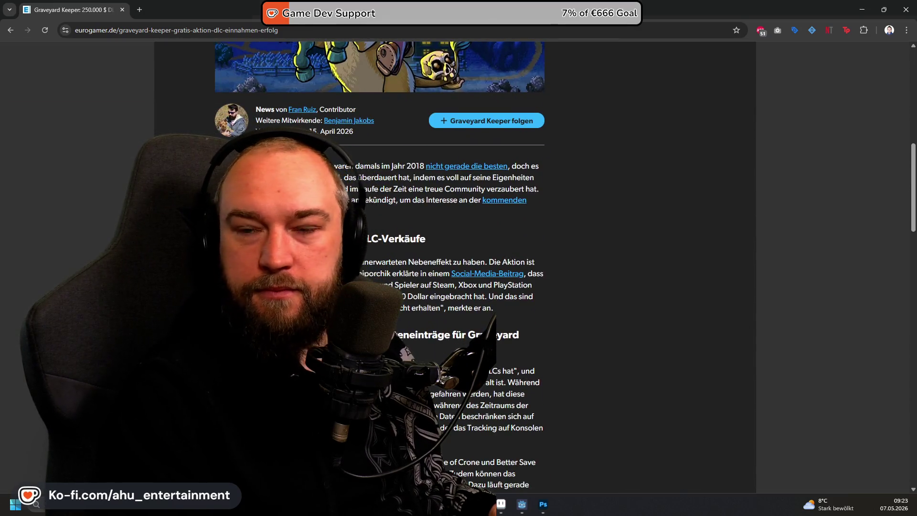
{"action": "scroll", "coordinate": [626, 197], "scroll_direction": "down", "scroll_amount": 2}
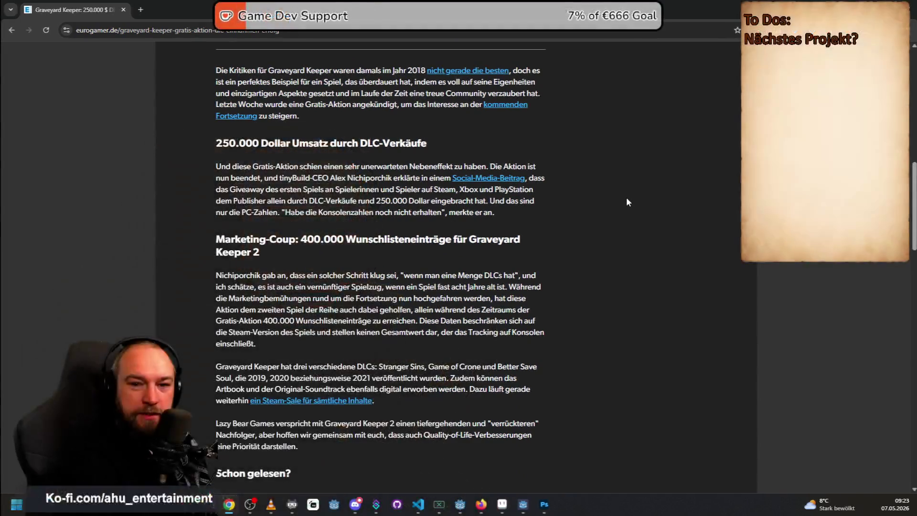
{"action": "scroll", "coordinate": [214, 181], "scroll_direction": "up", "scroll_amount": 1}
{"action": "left_click_drag", "start_coordinate": [215, 190], "coordinate": [484, 214]}
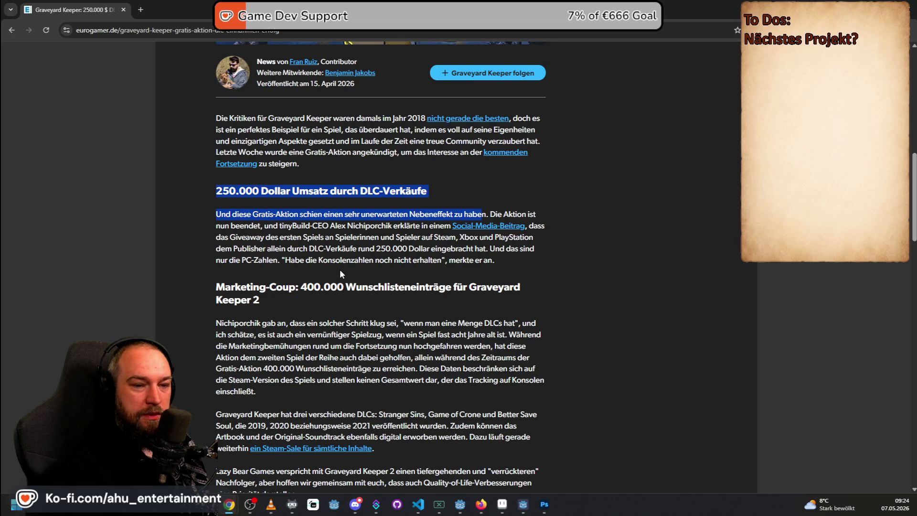
{"action": "scroll", "coordinate": [340, 273], "scroll_direction": "up", "scroll_amount": 2}
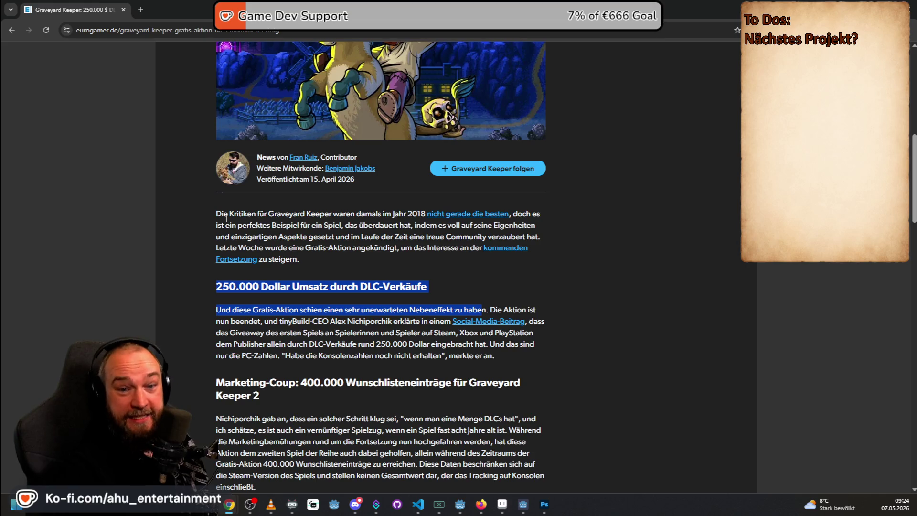
{"action": "scroll", "coordinate": [226, 219], "scroll_direction": "up", "scroll_amount": 3}
{"action": "scroll", "coordinate": [370, 235], "scroll_direction": "up", "scroll_amount": 1}
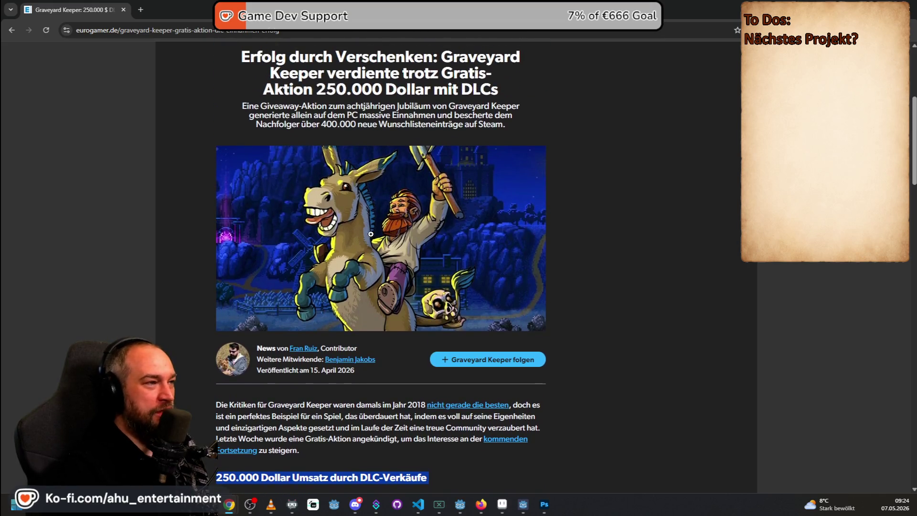
{"action": "scroll", "coordinate": [455, 126], "scroll_direction": "down", "scroll_amount": 1}
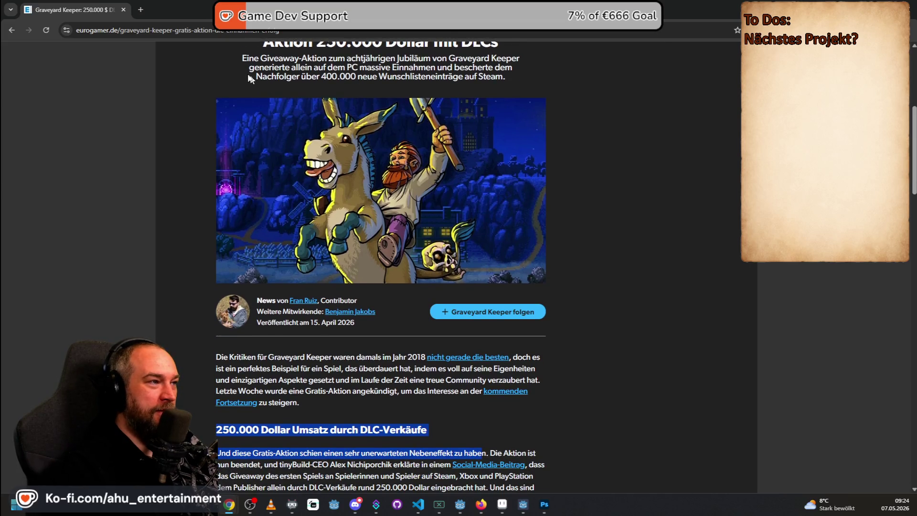
{"action": "left_click_drag", "start_coordinate": [224, 57], "coordinate": [495, 93]}
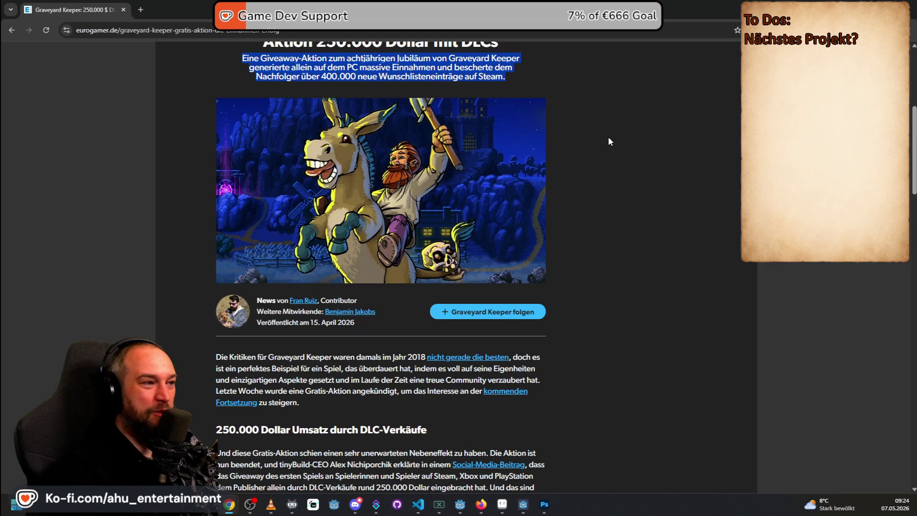
{"action": "scroll", "coordinate": [608, 142], "scroll_direction": "up", "scroll_amount": 1}
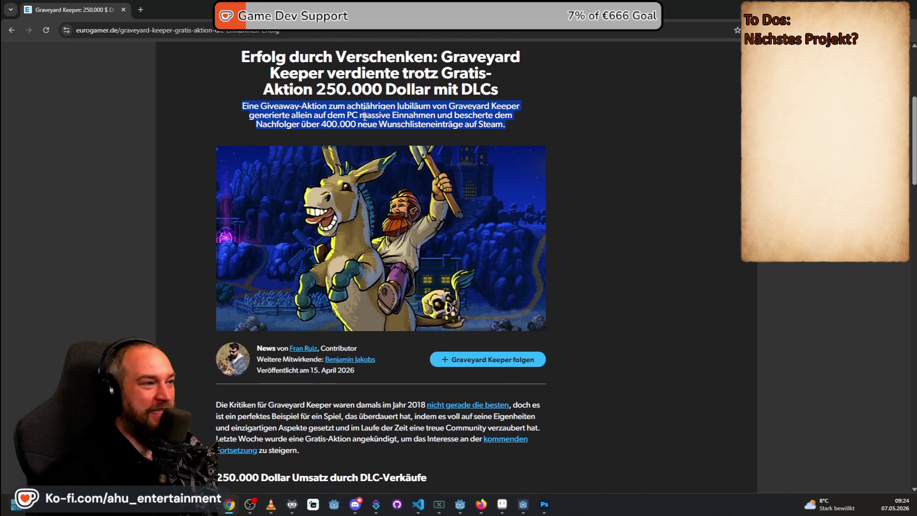
{"action": "scroll", "coordinate": [567, 189], "scroll_direction": "down", "scroll_amount": 3}
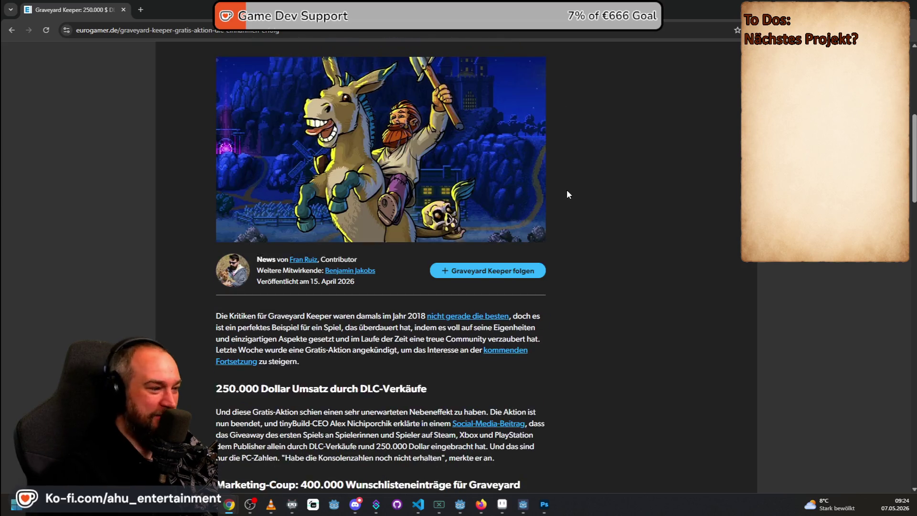
{"action": "left_click_drag", "start_coordinate": [237, 329], "coordinate": [433, 333]}
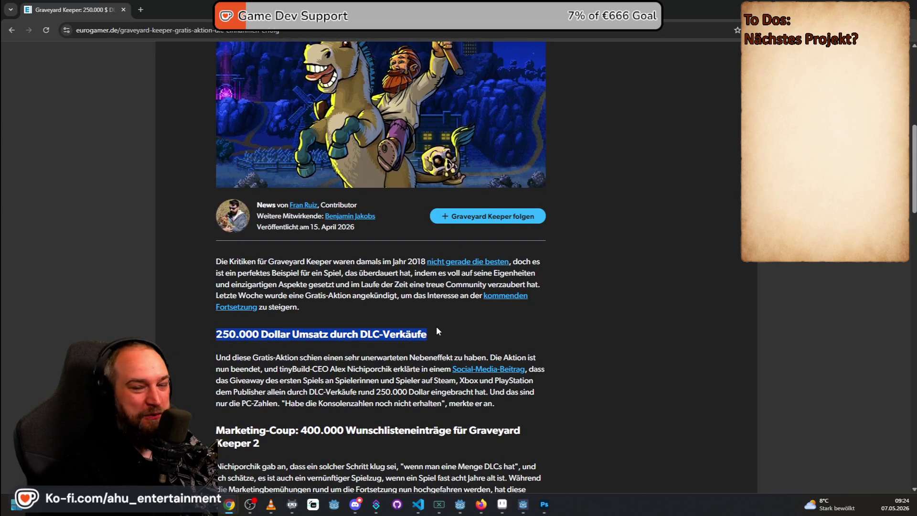
{"action": "scroll", "coordinate": [436, 326], "scroll_direction": "down", "scroll_amount": 1}
{"action": "left_click", "coordinate": [284, 316]}
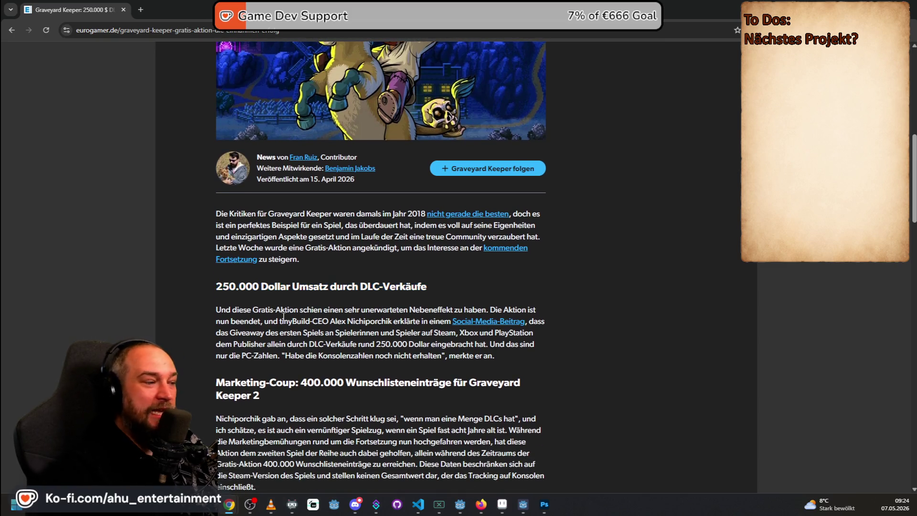
{"action": "left_click_drag", "start_coordinate": [230, 286], "coordinate": [434, 291]}
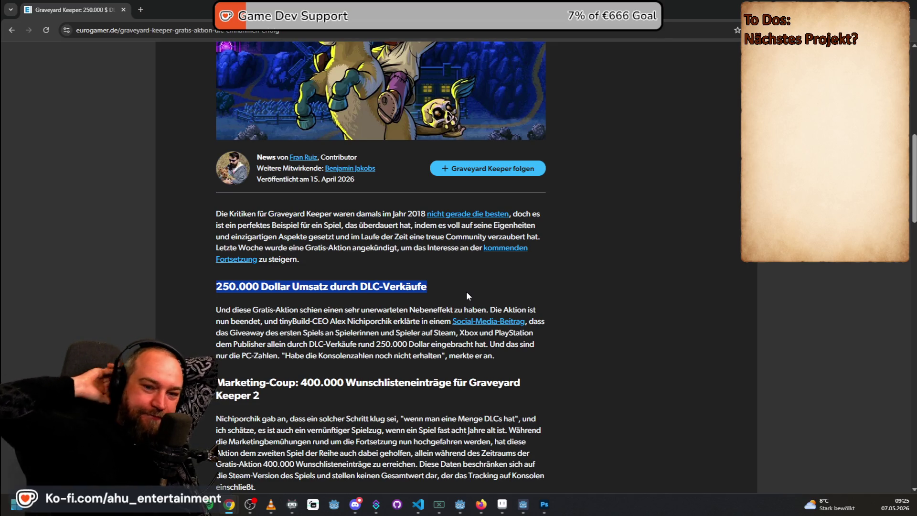
{"action": "scroll", "coordinate": [472, 334], "scroll_direction": "down", "scroll_amount": 3}
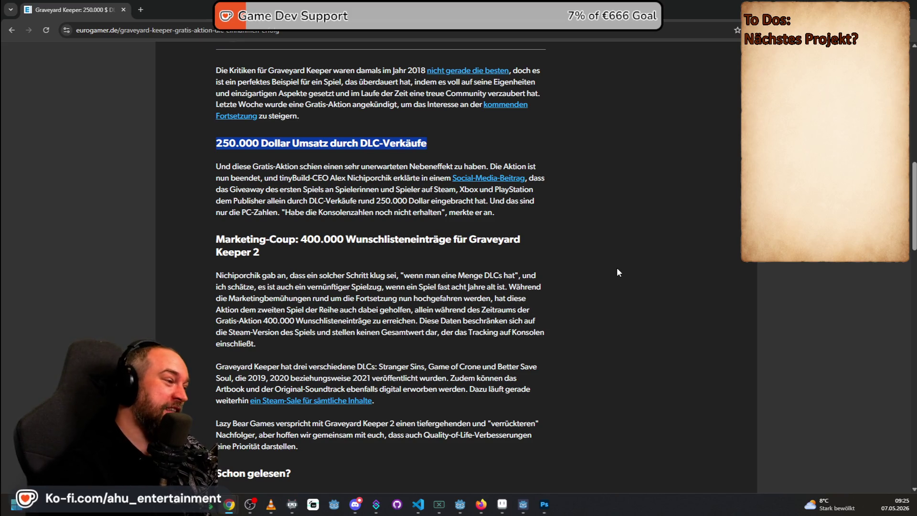
{"action": "scroll", "coordinate": [615, 270], "scroll_direction": "down", "scroll_amount": 1}
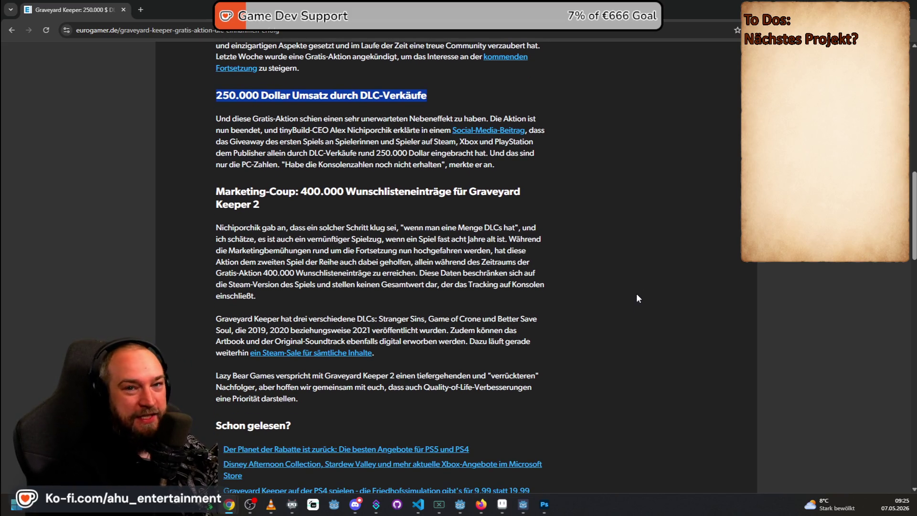
{"action": "scroll", "coordinate": [630, 285], "scroll_direction": "down", "scroll_amount": 1}
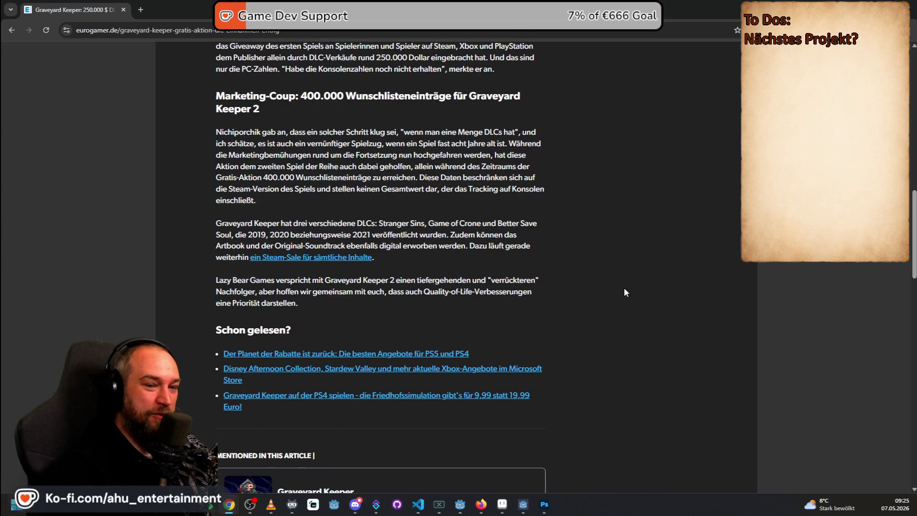
{"action": "scroll", "coordinate": [624, 287], "scroll_direction": "up", "scroll_amount": 2}
{"action": "scroll", "coordinate": [625, 293], "scroll_direction": "up", "scroll_amount": 1}
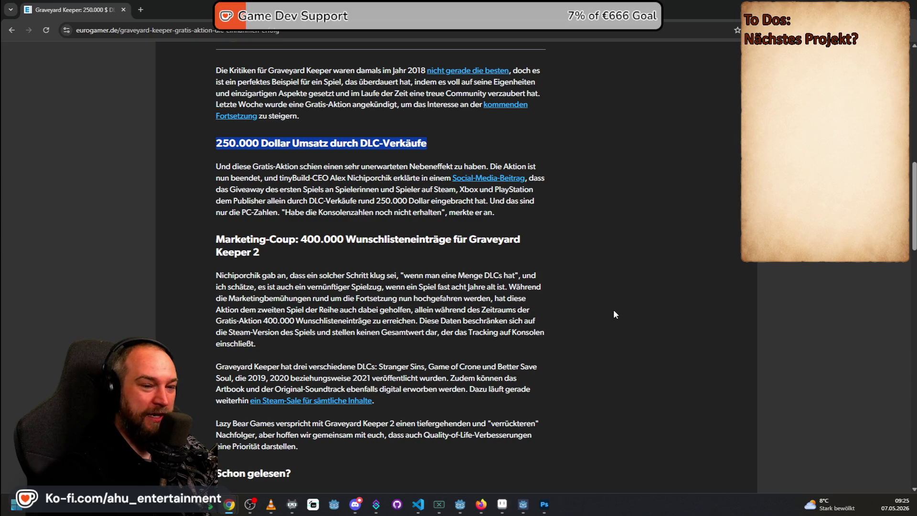
{"action": "scroll", "coordinate": [457, 320], "scroll_direction": "up", "scroll_amount": 2}
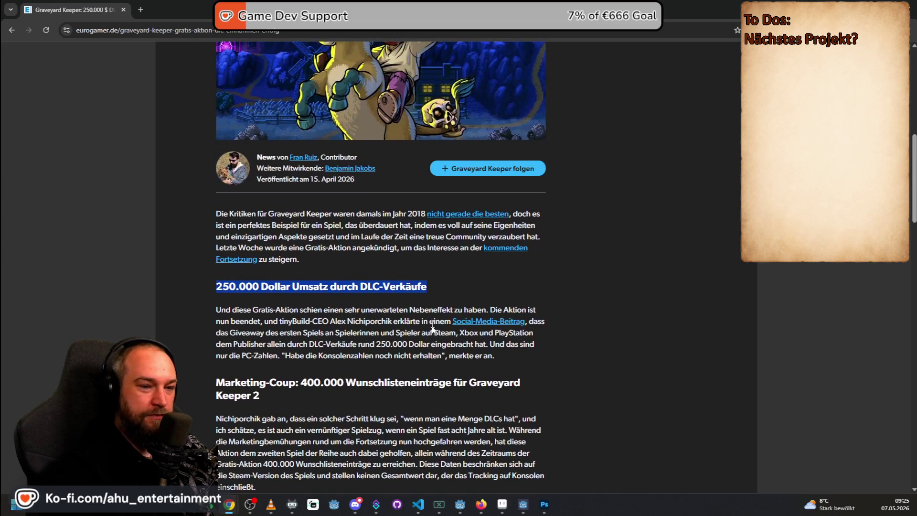
{"action": "left_click", "coordinate": [232, 290]}
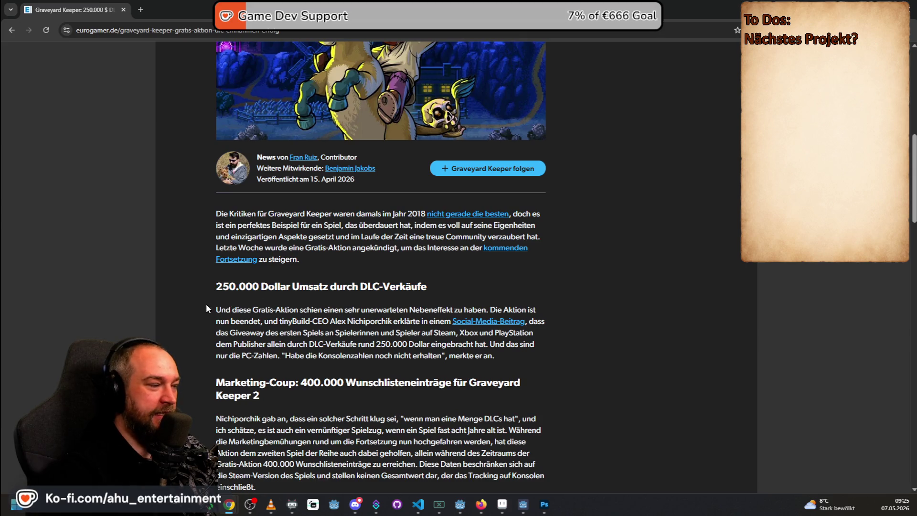
{"action": "scroll", "coordinate": [199, 300], "scroll_direction": "down", "scroll_amount": 2}
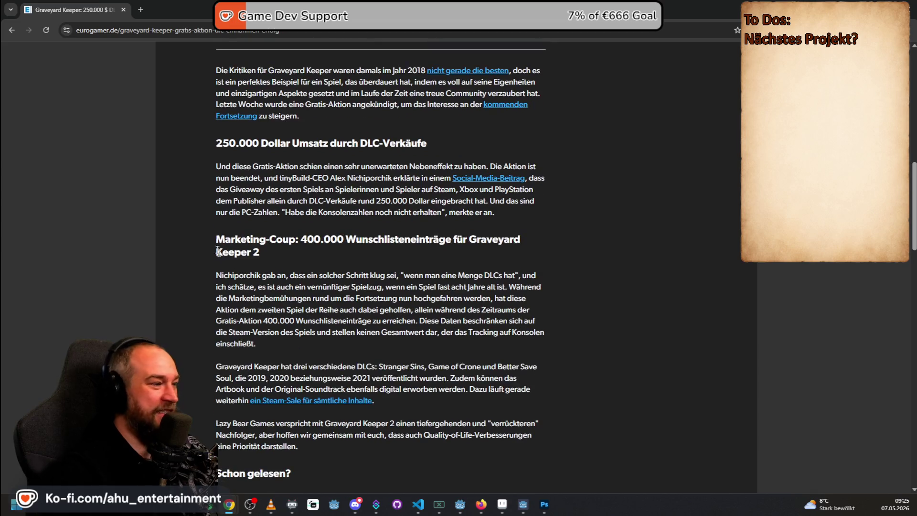
{"action": "left_click_drag", "start_coordinate": [213, 238], "coordinate": [482, 258]}
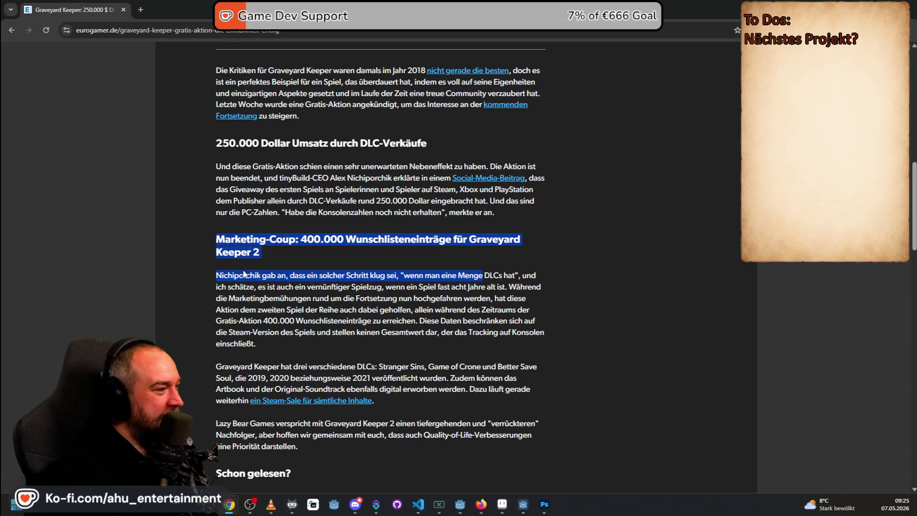
{"action": "left_click", "coordinate": [213, 263]}
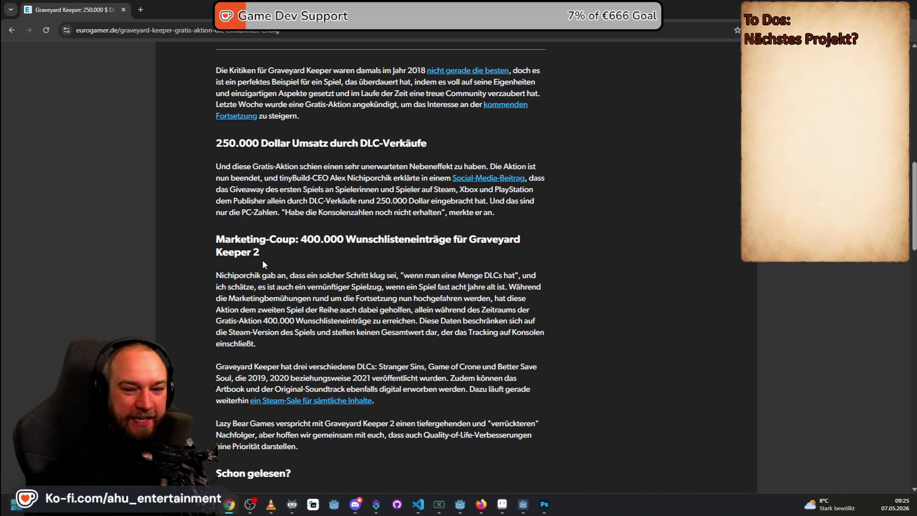
{"action": "scroll", "coordinate": [292, 328], "scroll_direction": "up", "scroll_amount": 3}
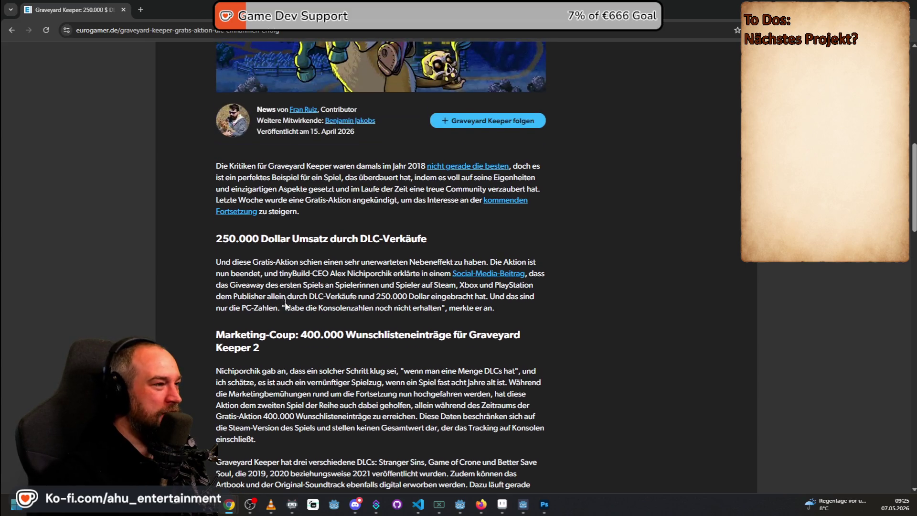
{"action": "scroll", "coordinate": [291, 327], "scroll_direction": "up", "scroll_amount": 3}
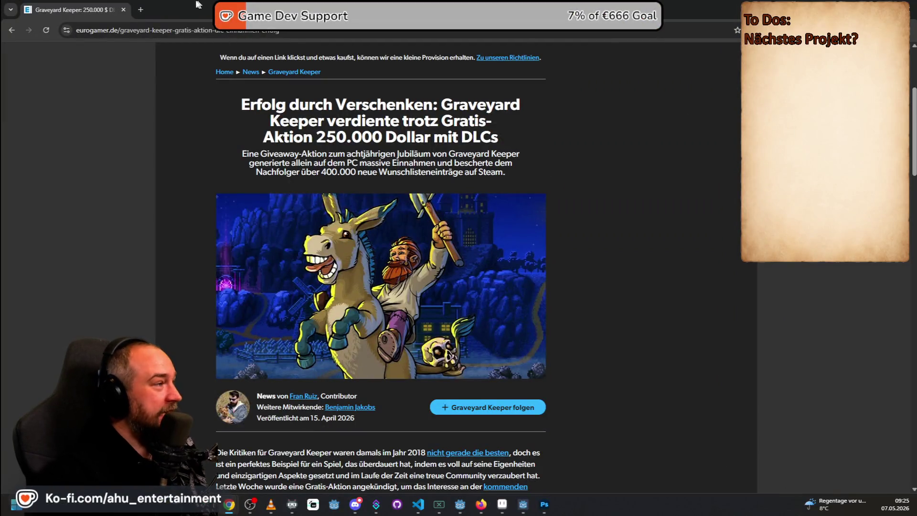
Step: Search 'graveyard keeper steamdb', land on its SteamDB page and show the player chart at max zoom
{"action": "left_click", "coordinate": [141, 10]}
{"action": "type", "text": "grave"}
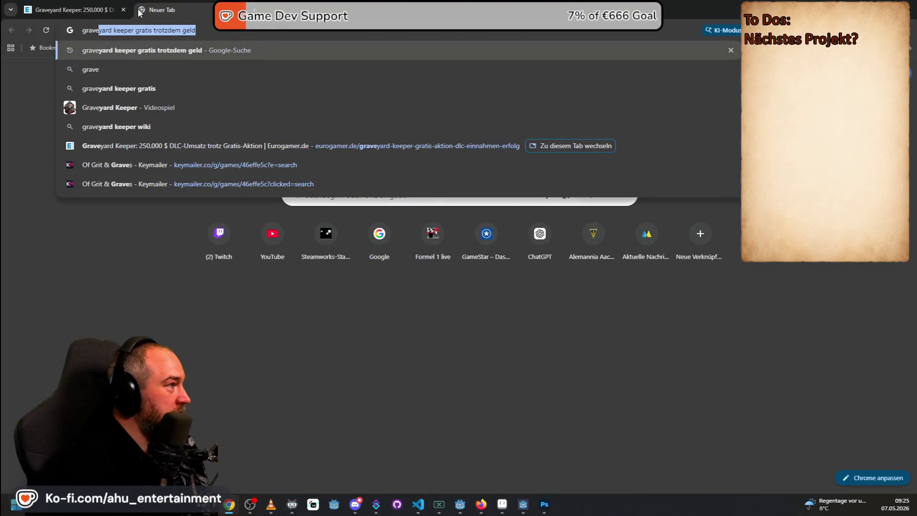
{"action": "type", "text": "yard keeper "}
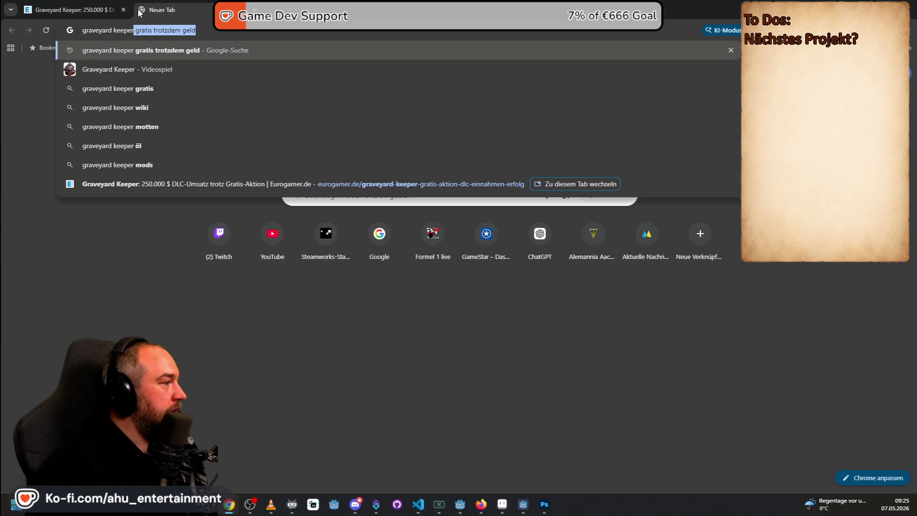
{"action": "type", "text": "steamdb"}
{"action": "key", "text": "Return"}
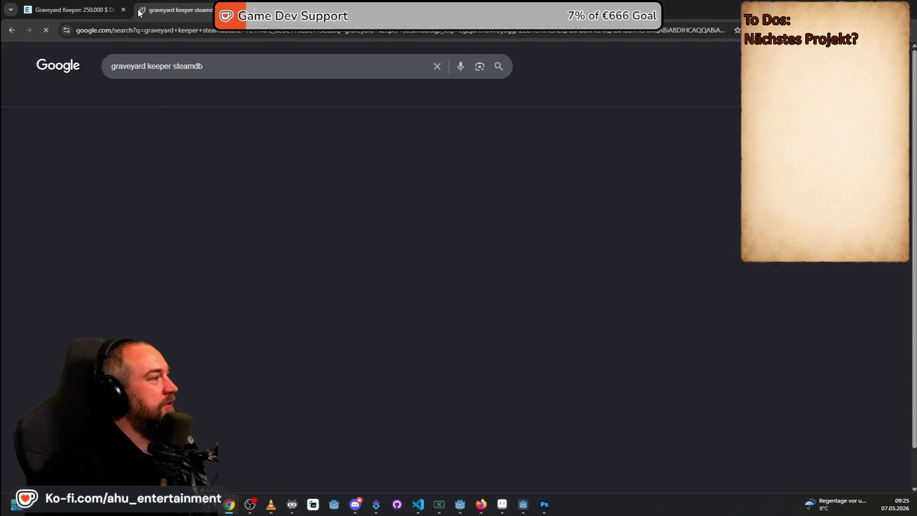
{"action": "left_click", "coordinate": [167, 148]}
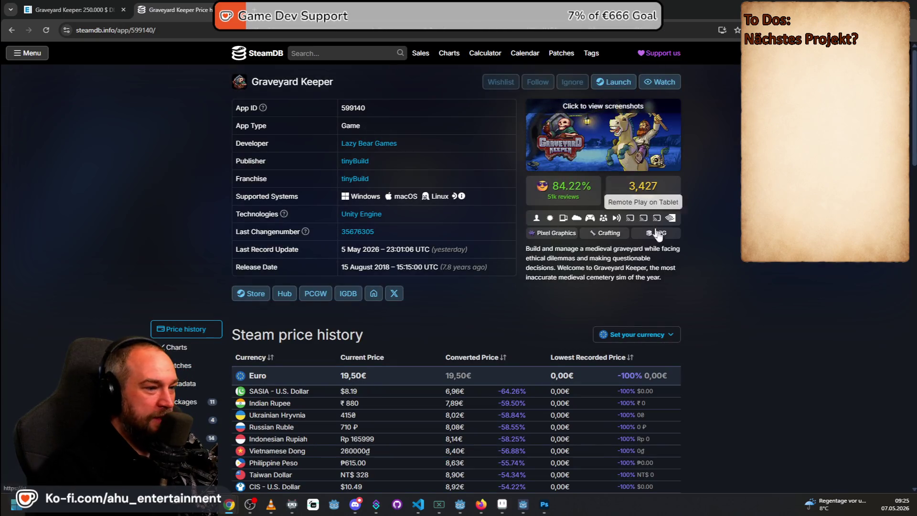
{"action": "scroll", "coordinate": [632, 331], "scroll_direction": "down", "scroll_amount": 2}
{"action": "left_click", "coordinate": [445, 276]}
{"action": "mouse_move", "coordinate": [669, 349]}
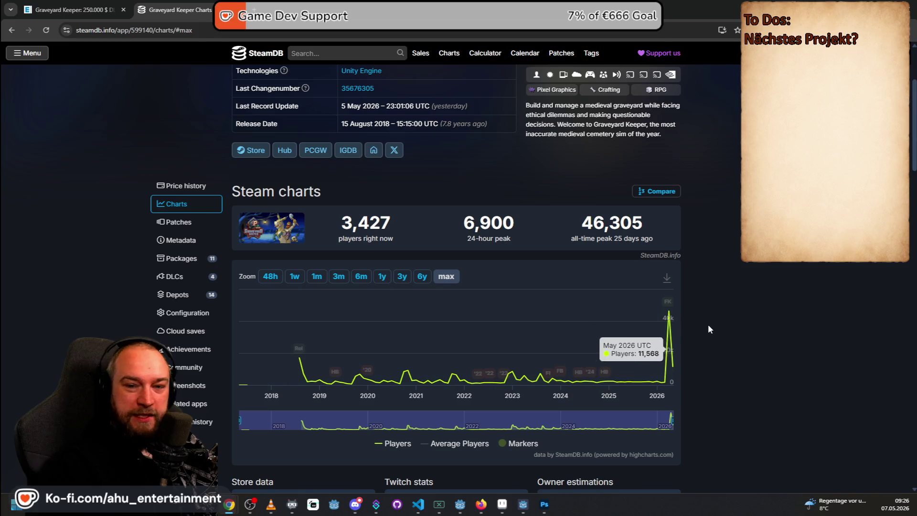
{"action": "scroll", "coordinate": [711, 323], "scroll_direction": "down", "scroll_amount": 3}
{"action": "scroll", "coordinate": [698, 343], "scroll_direction": "down", "scroll_amount": 1}
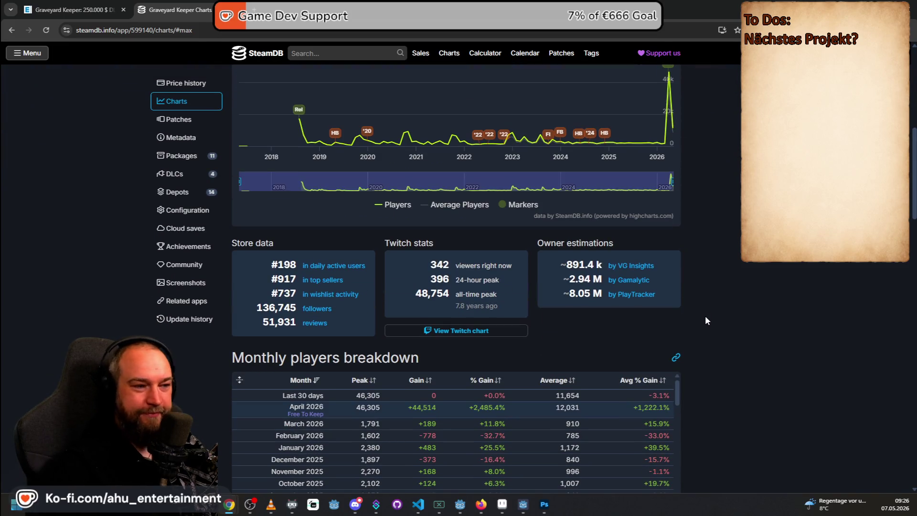
{"action": "scroll", "coordinate": [705, 317], "scroll_direction": "up", "scroll_amount": 1}
{"action": "scroll", "coordinate": [700, 320], "scroll_direction": "up", "scroll_amount": 2}
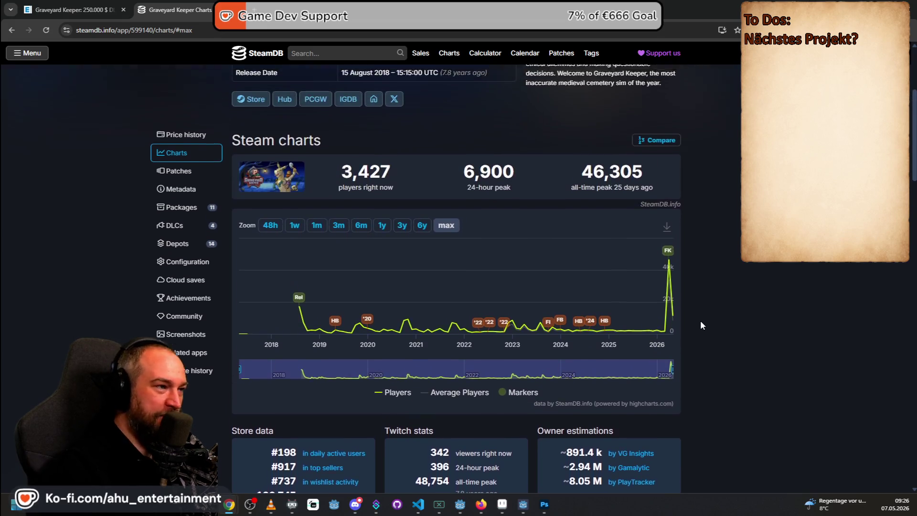
{"action": "scroll", "coordinate": [701, 322], "scroll_direction": "up", "scroll_amount": 1}
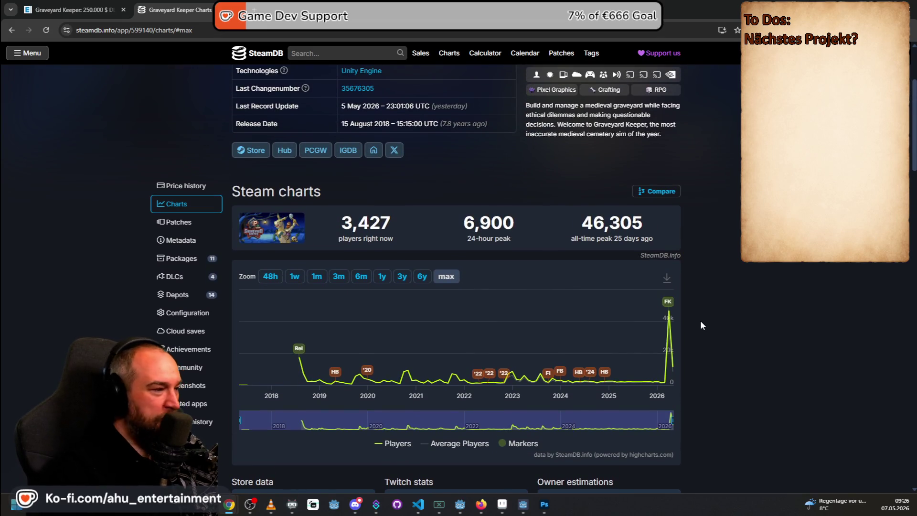
{"action": "scroll", "coordinate": [700, 320], "scroll_direction": "up", "scroll_amount": 2}
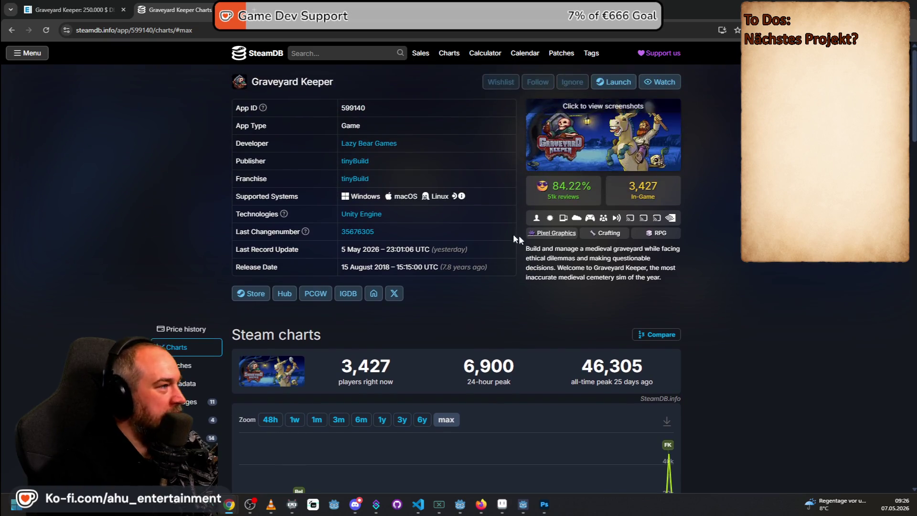
{"action": "left_click", "coordinate": [263, 33]}
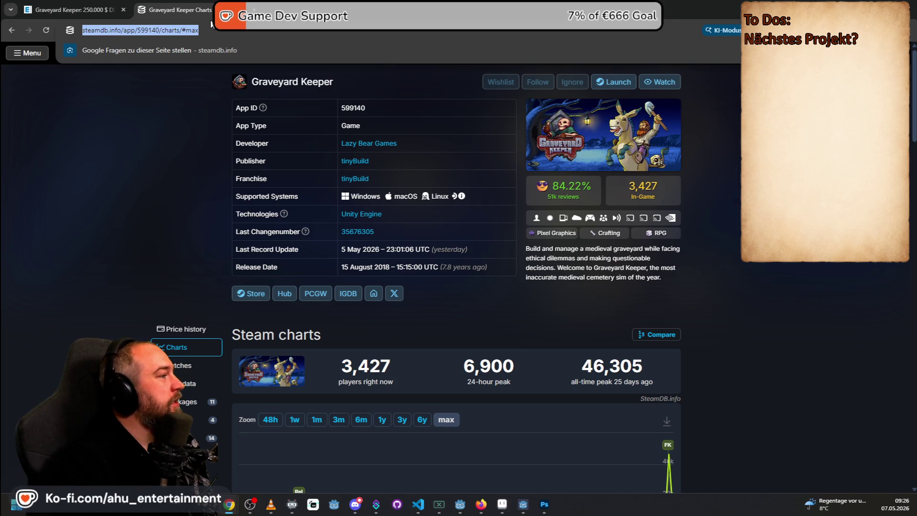
{"action": "type", "text": "wieviele leute arbeiten an g"}
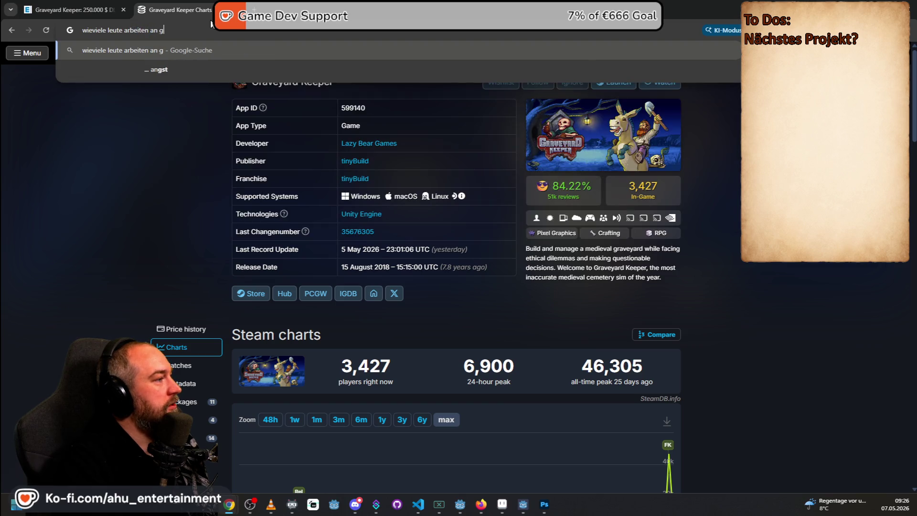
{"action": "type", "text": "raveyard keeper"}
Step: Search how many people work on Graveyard Keeper and expand the AI overview
{"action": "key", "text": "Return"}
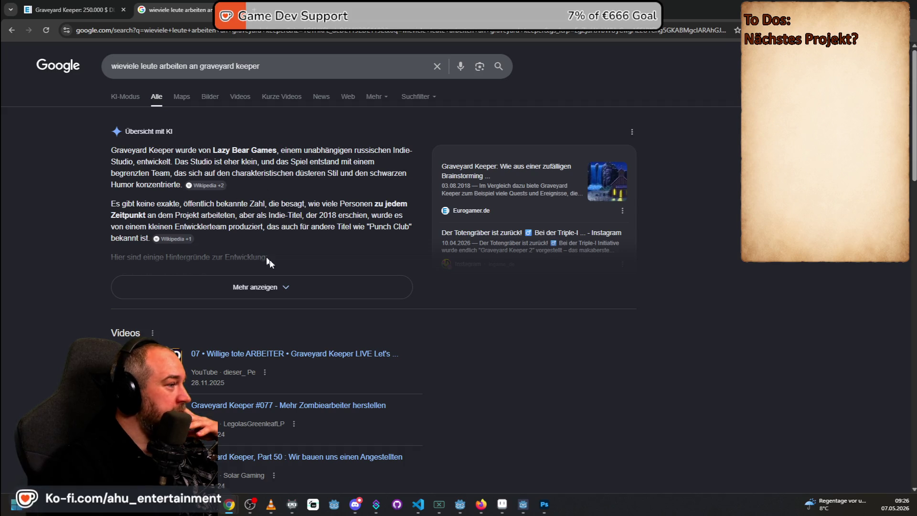
{"action": "left_click", "coordinate": [300, 290]}
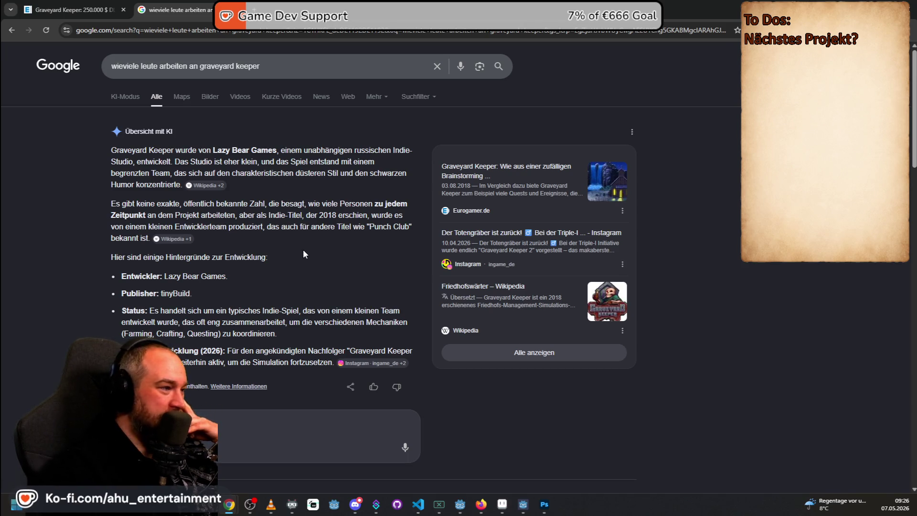
{"action": "scroll", "coordinate": [302, 252], "scroll_direction": "down", "scroll_amount": 2}
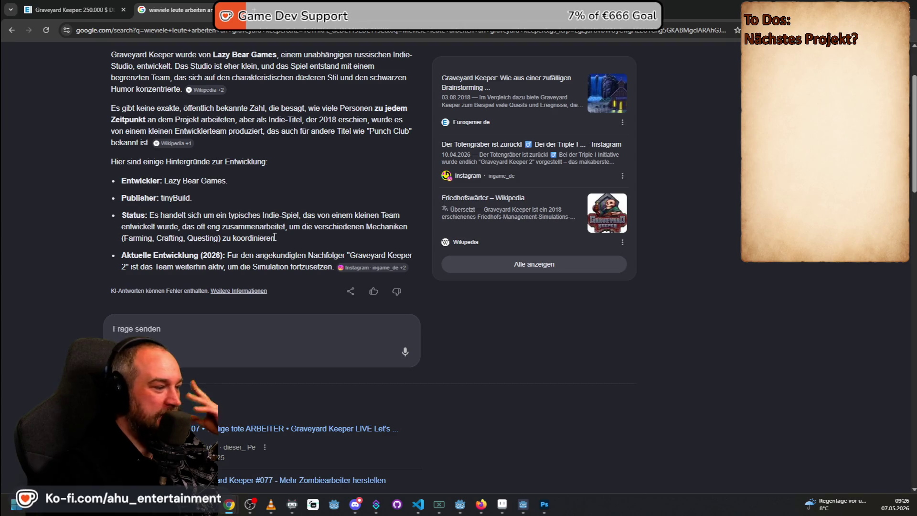
{"action": "scroll", "coordinate": [275, 238], "scroll_direction": "down", "scroll_amount": 4}
{"action": "scroll", "coordinate": [276, 234], "scroll_direction": "up", "scroll_amount": 5}
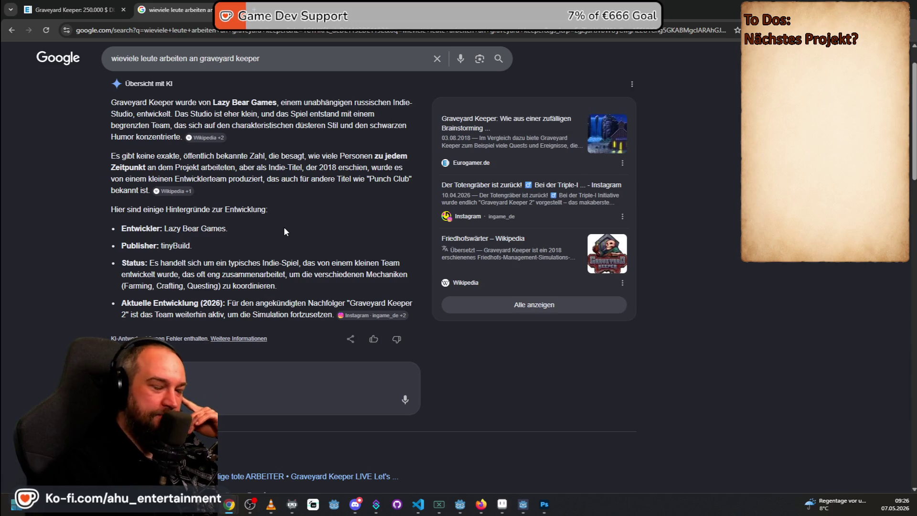
{"action": "scroll", "coordinate": [284, 226], "scroll_direction": "down", "scroll_amount": 2}
{"action": "scroll", "coordinate": [505, 270], "scroll_direction": "down", "scroll_amount": 2}
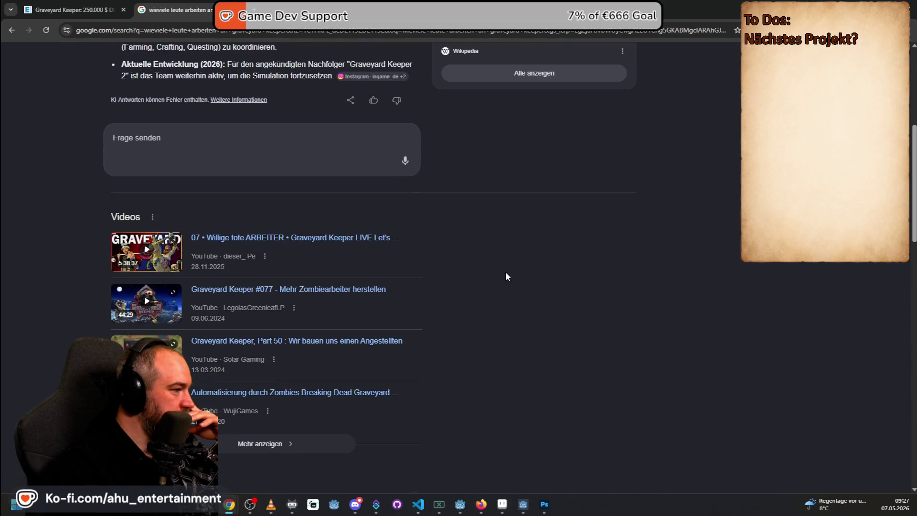
{"action": "scroll", "coordinate": [505, 275], "scroll_direction": "down", "scroll_amount": 3}
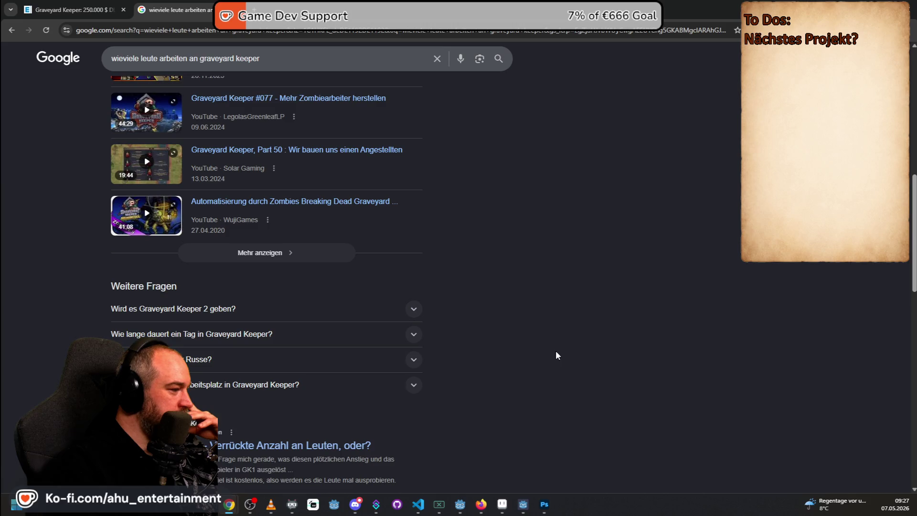
{"action": "scroll", "coordinate": [555, 356], "scroll_direction": "down", "scroll_amount": 2}
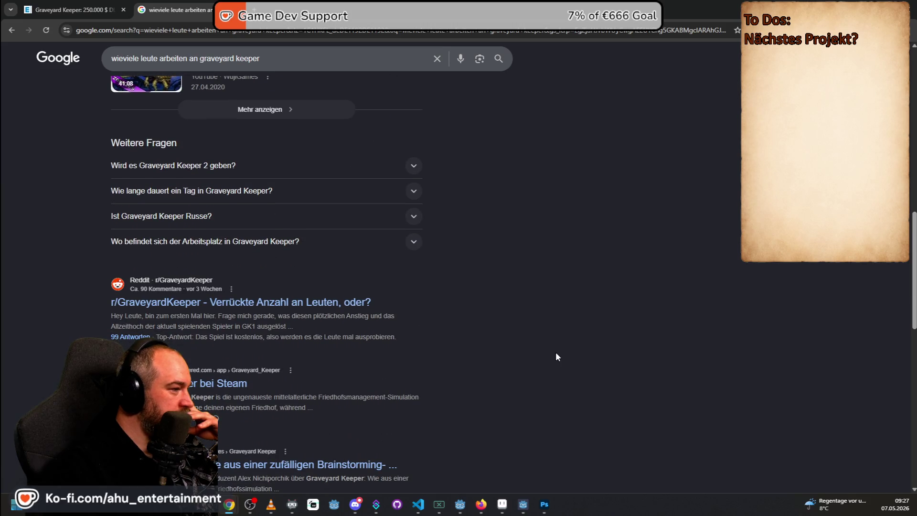
{"action": "scroll", "coordinate": [560, 350], "scroll_direction": "down", "scroll_amount": 2}
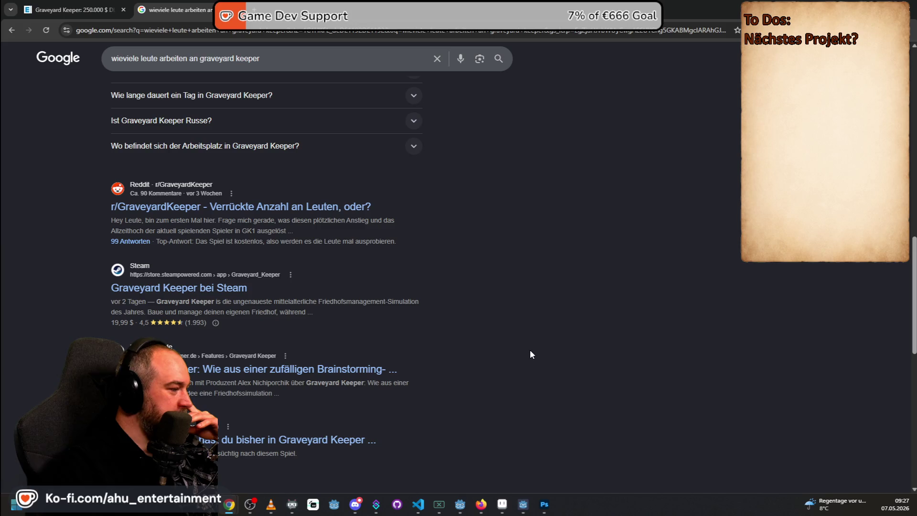
Step: Close the results tab and return past Aseprite to the Godot project window
{"action": "middle_click", "coordinate": [170, 6]}
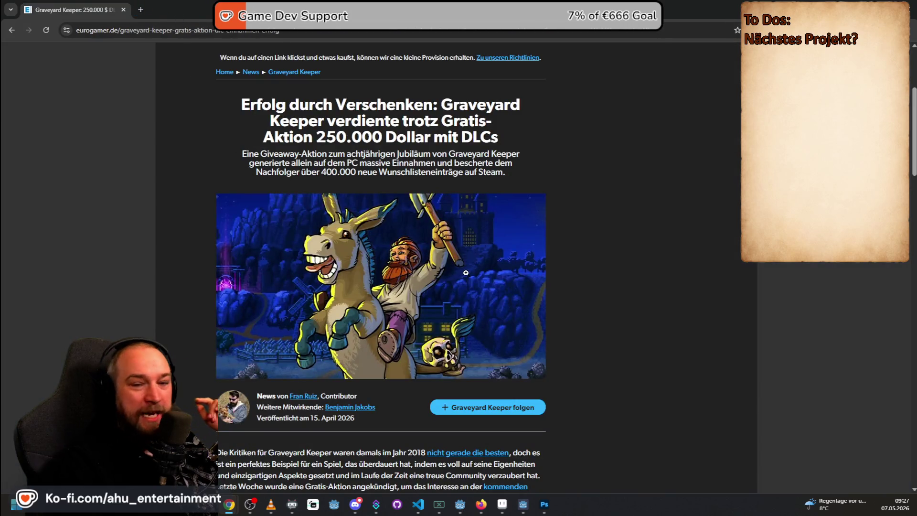
{"action": "key", "text": "alt+Tab"}
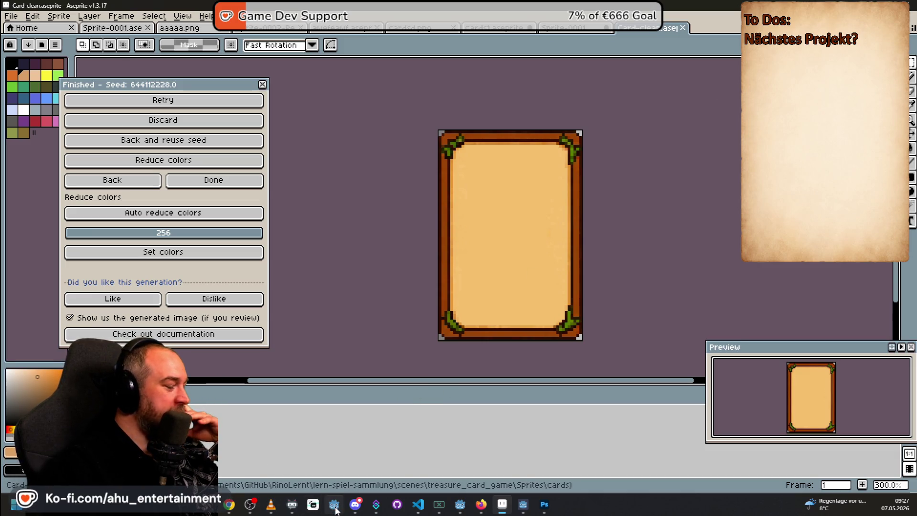
{"action": "left_click", "coordinate": [335, 504]}
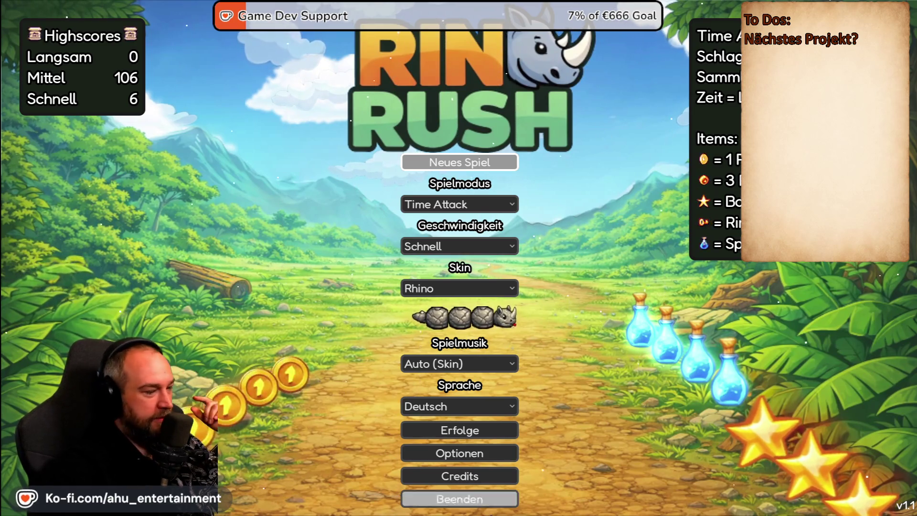
Step: Quit Rino Rush via Beenden, confirm, and deselect the Game.gd script text in the editor
{"action": "left_click", "coordinate": [459, 499]}
{"action": "left_click", "coordinate": [484, 280]}
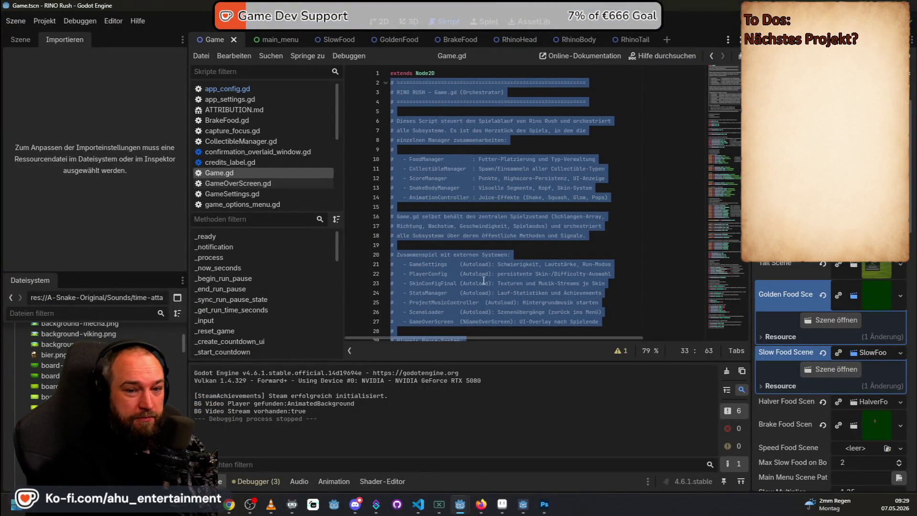
{"action": "left_click", "coordinate": [556, 208]}
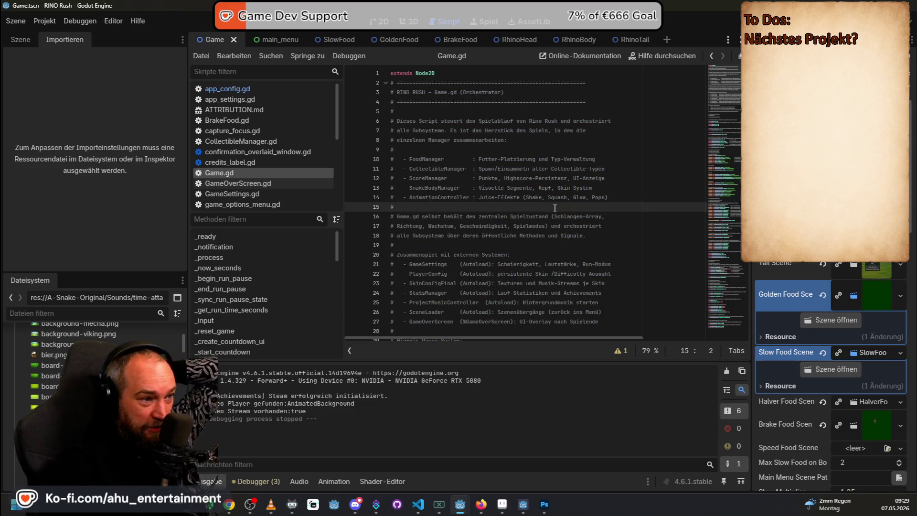
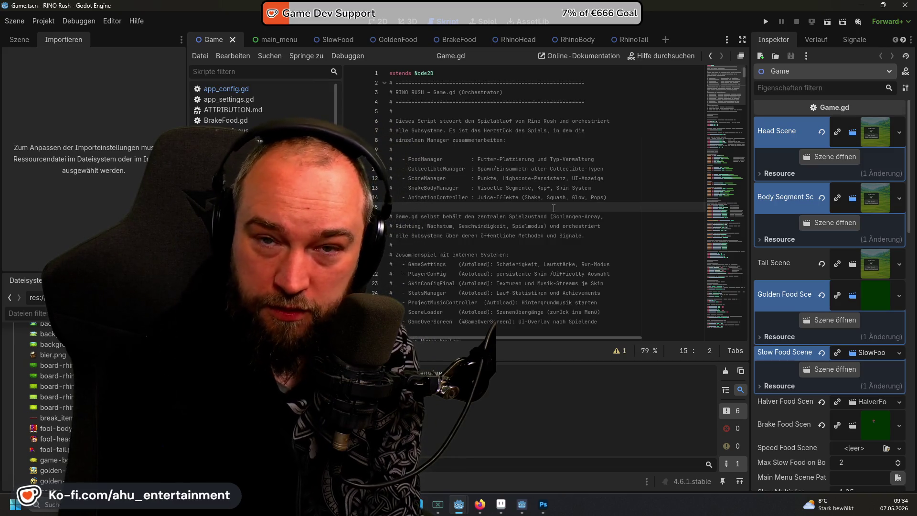
{"action": "type", "text": "#"}
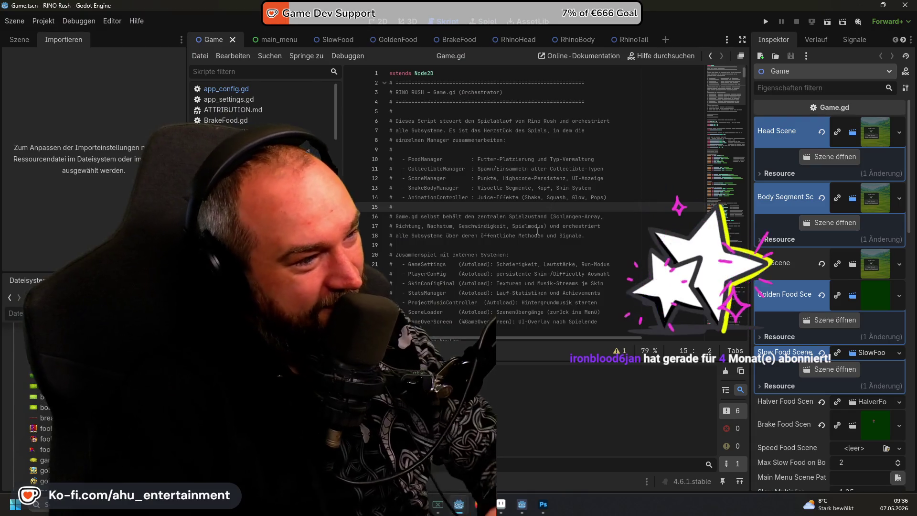
{"action": "scroll", "coordinate": [536, 236], "scroll_direction": "down", "scroll_amount": 3}
{"action": "scroll", "coordinate": [536, 238], "scroll_direction": "up", "scroll_amount": 3}
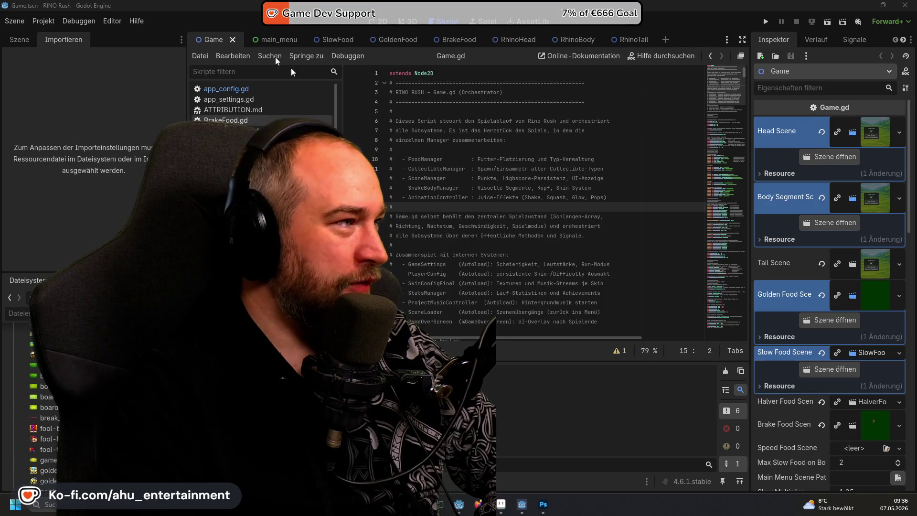
Step: Show the scene tree dock, then bring the Aseprite card sprite window to the front
{"action": "left_click", "coordinate": [25, 42]}
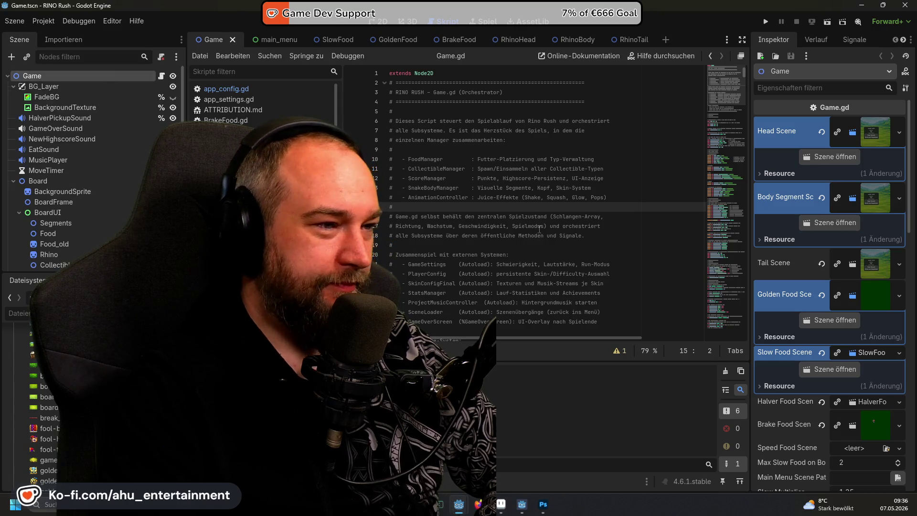
{"action": "scroll", "coordinate": [552, 235], "scroll_direction": "down", "scroll_amount": 4}
{"action": "scroll", "coordinate": [552, 235], "scroll_direction": "down", "scroll_amount": 4}
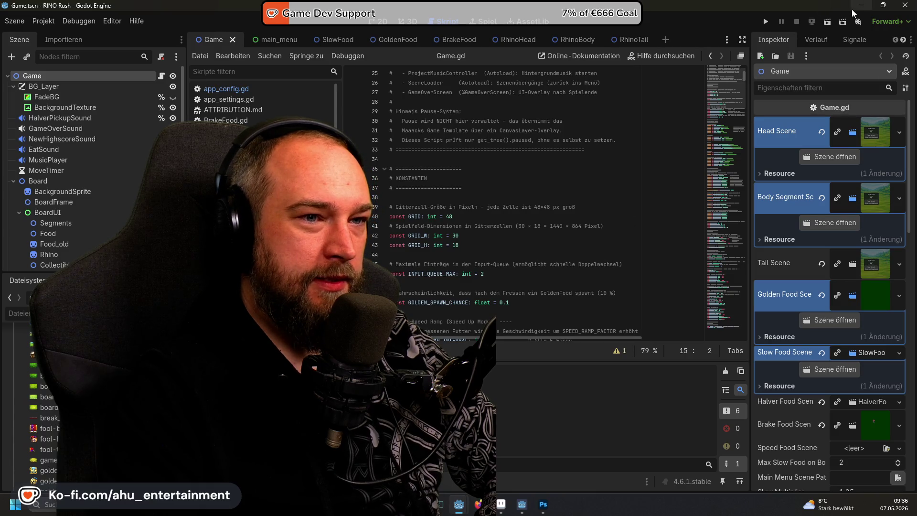
{"action": "left_click", "coordinate": [896, 5]}
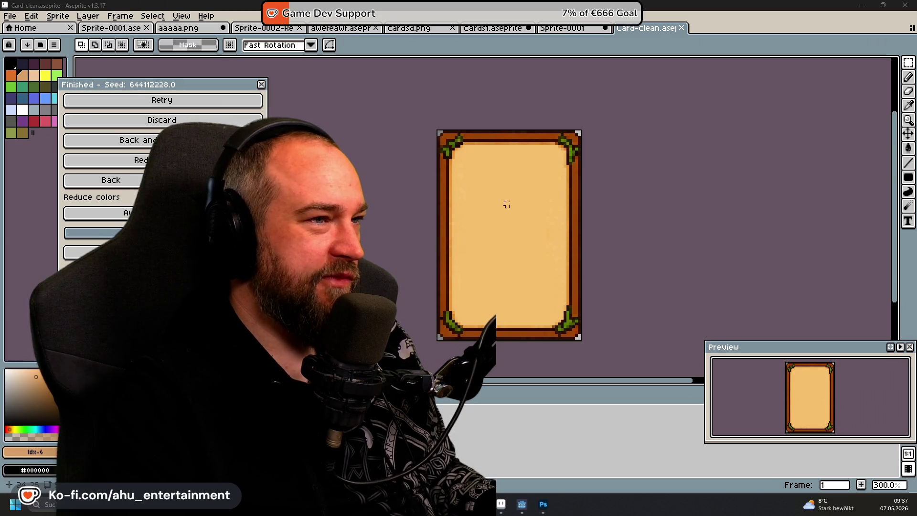
Step: Peek at the Sprite-0001 boar card, return to Card-clean, then Alt+Tab to the all-cards sheet in Photoshop
{"action": "left_click", "coordinate": [576, 29]}
{"action": "left_click", "coordinate": [650, 29]}
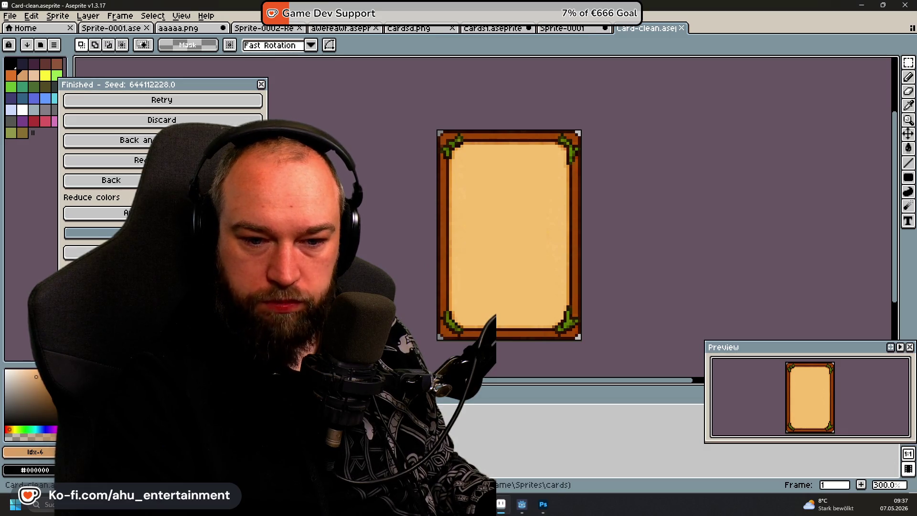
{"action": "key", "text": "alt+Tab"}
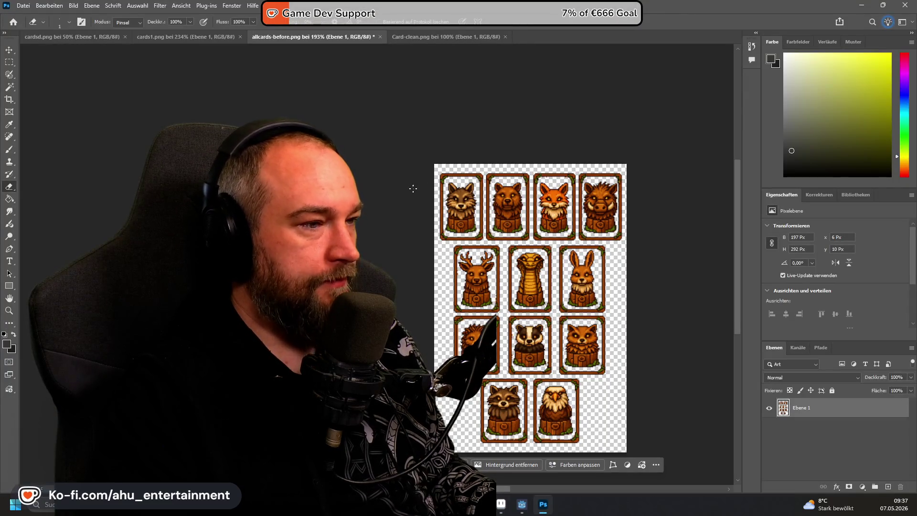
{"action": "scroll", "coordinate": [468, 227], "scroll_direction": "up", "scroll_amount": 3}
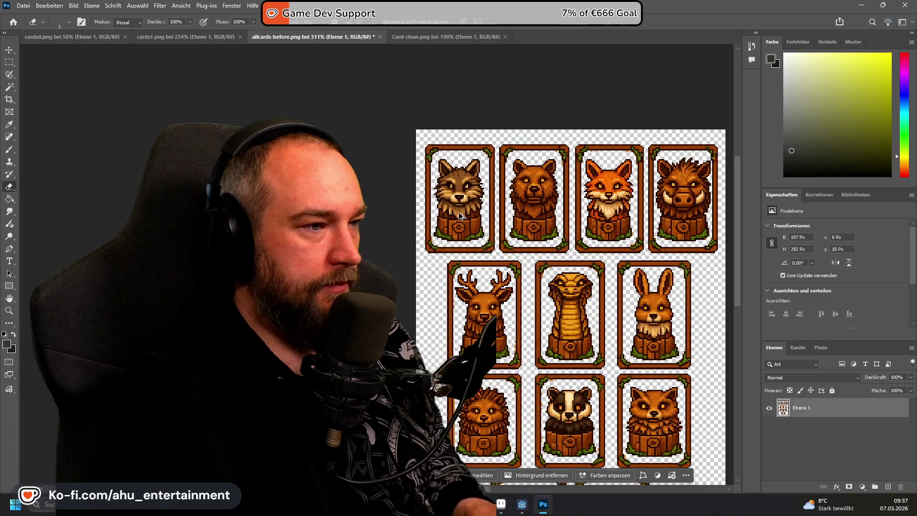
Step: With the Rectangular Marquee, erase the border strip above the first card row
{"action": "left_click", "coordinate": [9, 62]}
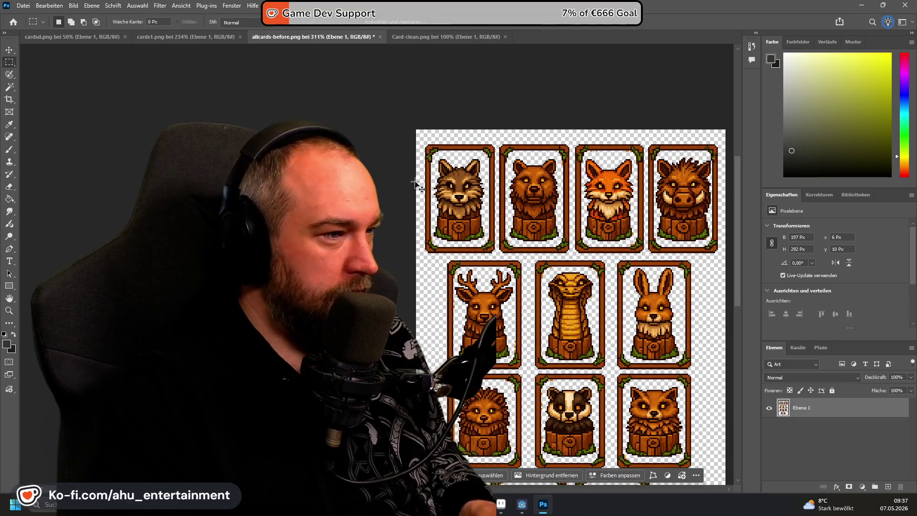
{"action": "scroll", "coordinate": [567, 99], "scroll_direction": "up", "scroll_amount": 1}
{"action": "scroll", "coordinate": [566, 98], "scroll_direction": "down", "scroll_amount": 1}
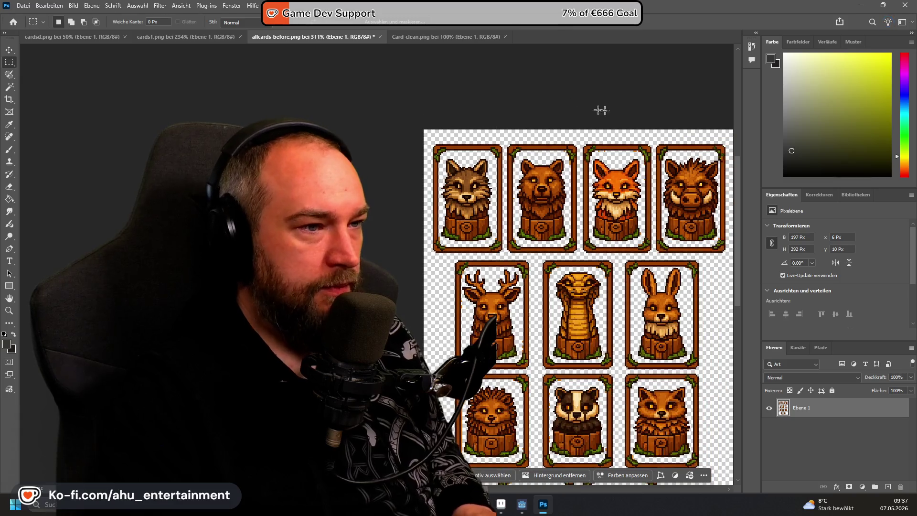
{"action": "mouse_move", "coordinate": [302, 108]}
{"action": "left_mouse_down"}
{"action": "mouse_move", "coordinate": [654, 163]}
{"action": "mouse_move", "coordinate": [652, 150]}
{"action": "left_mouse_up"}
{"action": "key", "text": "Delete"}
{"action": "key", "text": "ctrl+d"}
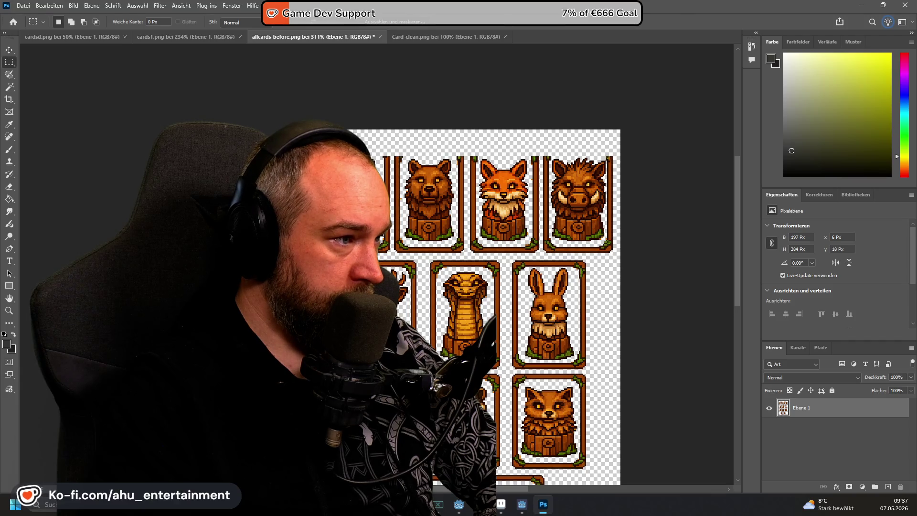
{"action": "left_click_drag", "start_coordinate": [373, 150], "coordinate": [398, 279]}
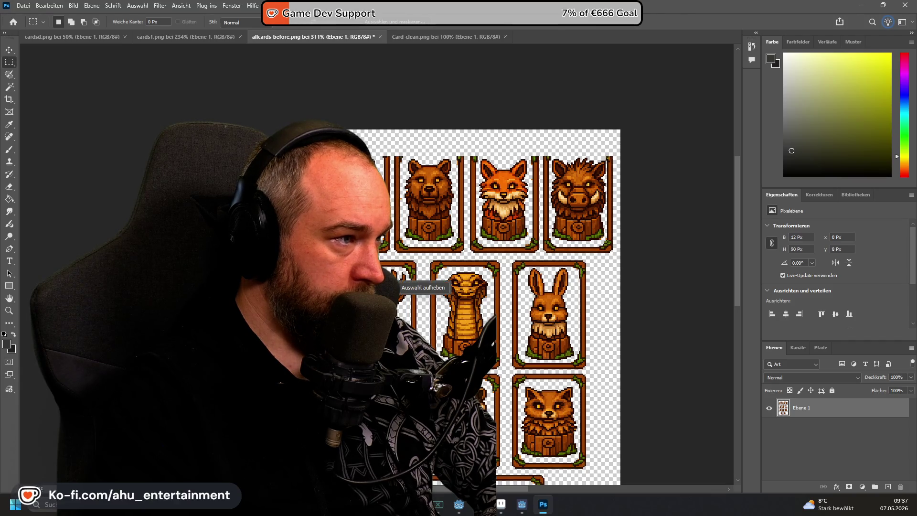
{"action": "left_click", "coordinate": [404, 277]}
Step: Erase the band between the card rows and the thin strip above the second row
{"action": "left_click_drag", "start_coordinate": [218, 261], "coordinate": [663, 241]}
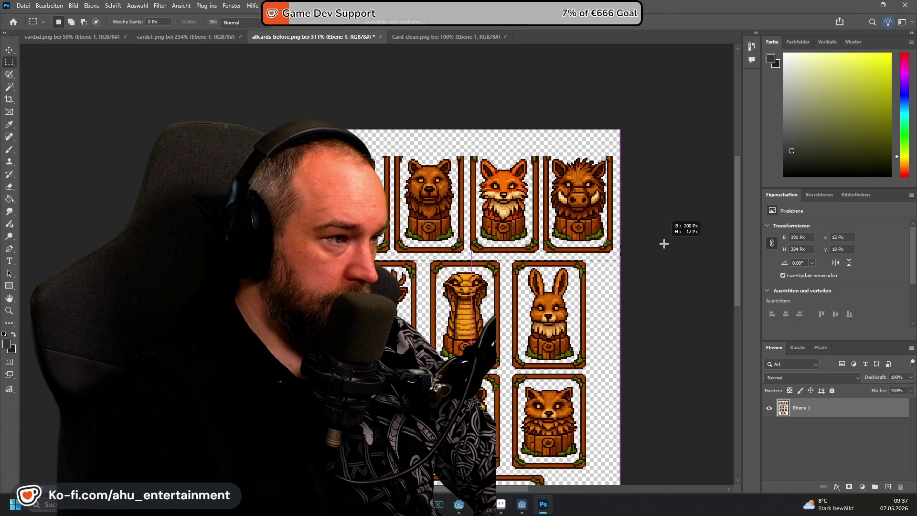
{"action": "left_click_drag", "start_coordinate": [663, 244], "coordinate": [663, 244]}
{"action": "key", "text": "Delete"}
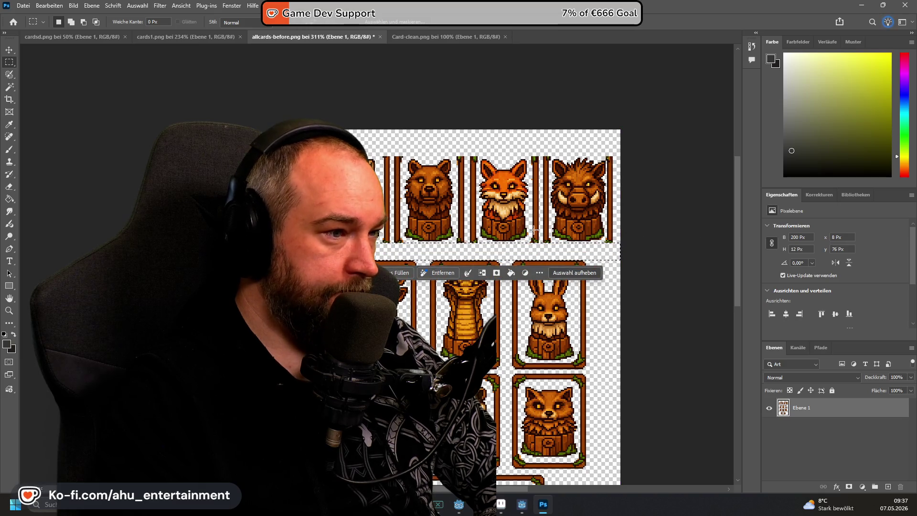
{"action": "scroll", "coordinate": [534, 230], "scroll_direction": "down", "scroll_amount": 2}
{"action": "scroll", "coordinate": [534, 230], "scroll_direction": "down", "scroll_amount": 2}
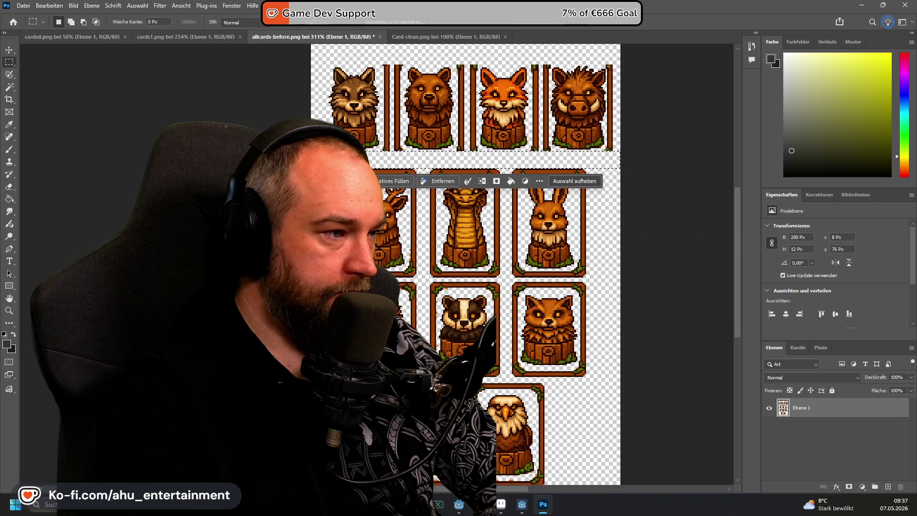
{"action": "key", "text": "ctrl+d"}
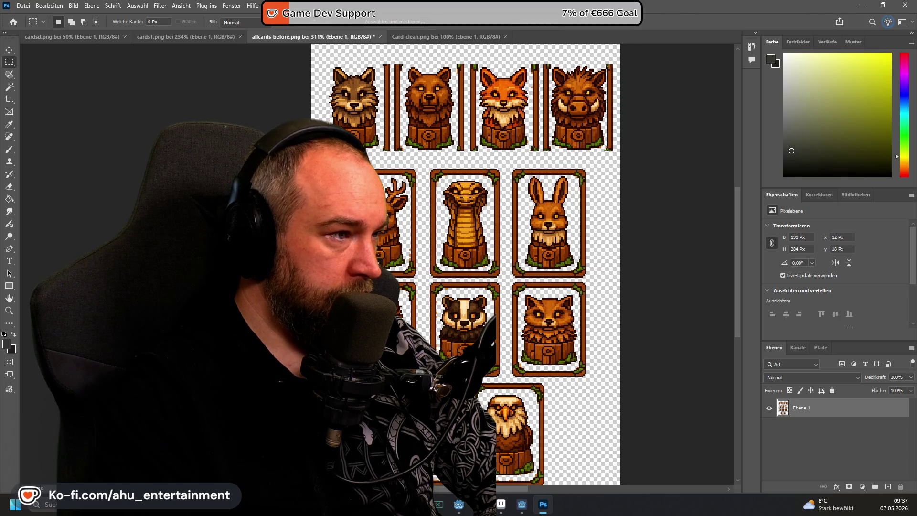
{"action": "mouse_move", "coordinate": [292, 181]}
{"action": "left_mouse_down"}
{"action": "mouse_move", "coordinate": [429, 168]}
{"action": "mouse_move", "coordinate": [659, 179]}
{"action": "mouse_move", "coordinate": [634, 166]}
{"action": "left_mouse_up"}
{"action": "key", "text": "Delete"}
{"action": "key", "text": "ctrl+d"}
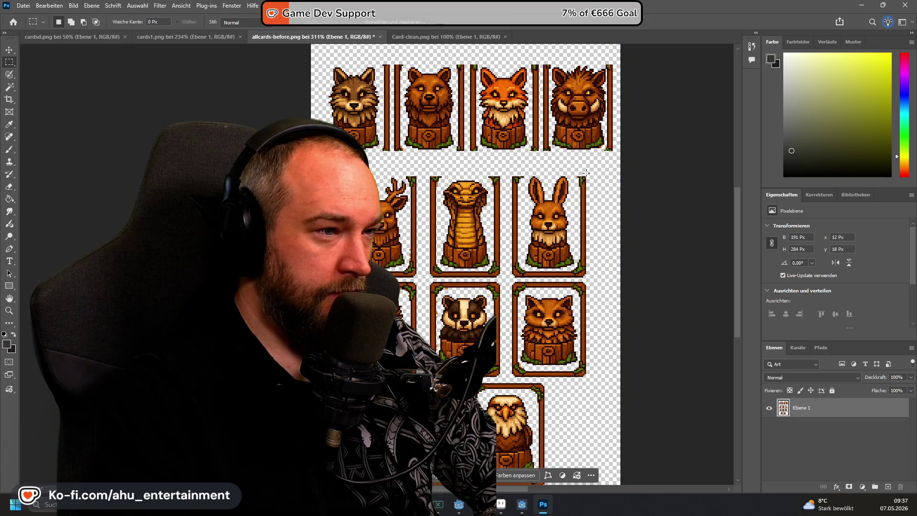
Step: Erase the right borders of the rabbit and cat cards in the right column
{"action": "mouse_move", "coordinate": [577, 171]}
{"action": "left_mouse_down"}
{"action": "mouse_move", "coordinate": [631, 402]}
{"action": "mouse_move", "coordinate": [632, 176]}
{"action": "left_mouse_up"}
{"action": "left_click", "coordinate": [580, 169]}
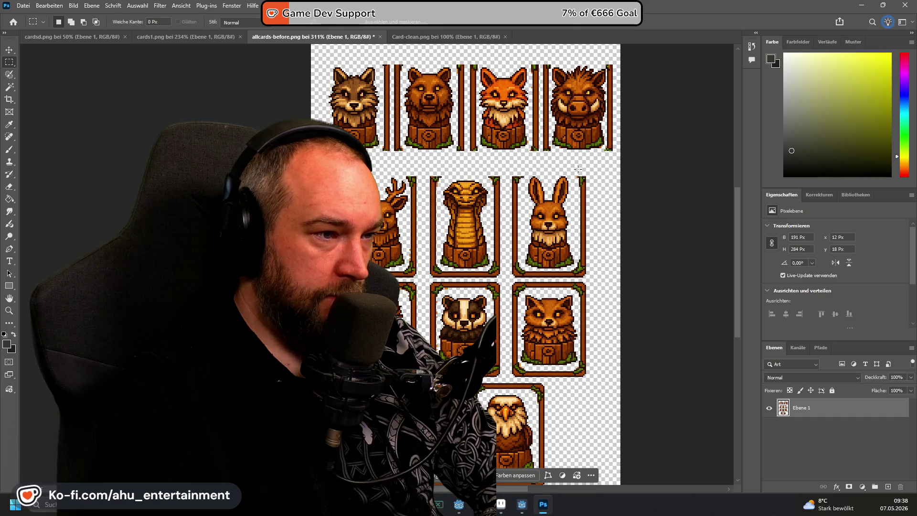
{"action": "left_click_drag", "start_coordinate": [577, 170], "coordinate": [627, 284]}
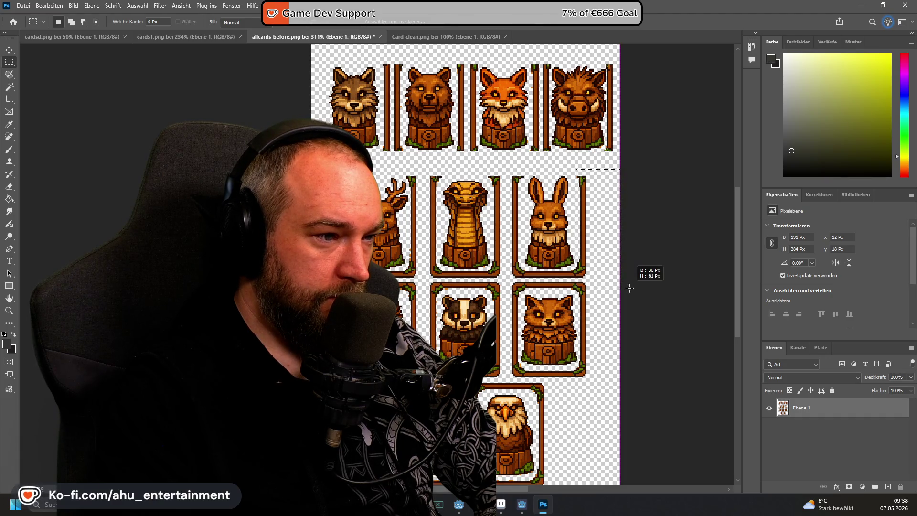
{"action": "key", "text": "Delete"}
{"action": "key", "text": "ctrl+d"}
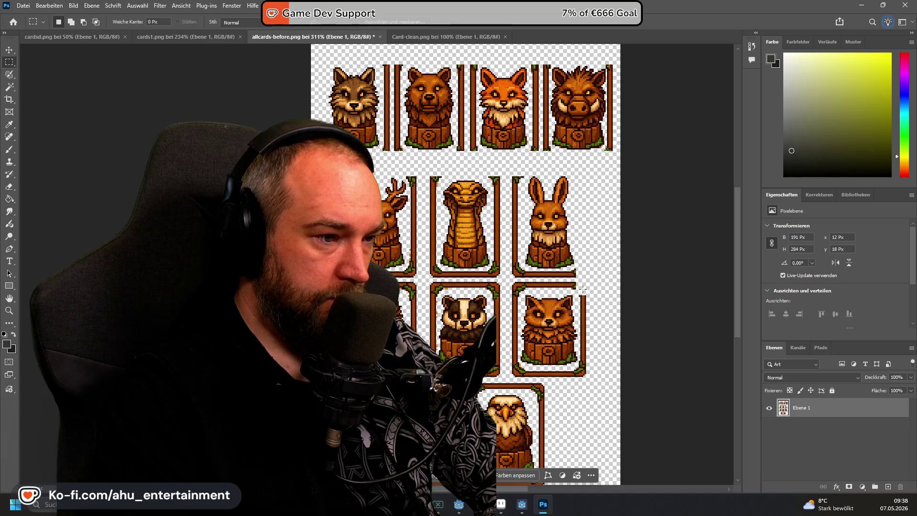
{"action": "left_click_drag", "start_coordinate": [580, 288], "coordinate": [638, 385]}
{"action": "key", "text": "Delete"}
{"action": "key", "text": "ctrl+d"}
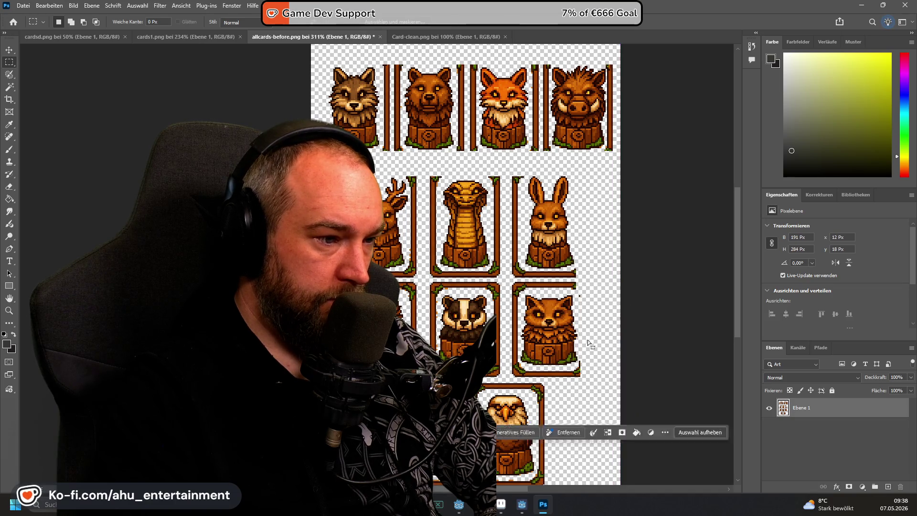
Step: Erase the leftover patch by the cat card's corner and start selecting the strip between rows
{"action": "left_click_drag", "start_coordinate": [575, 287], "coordinate": [594, 311]}
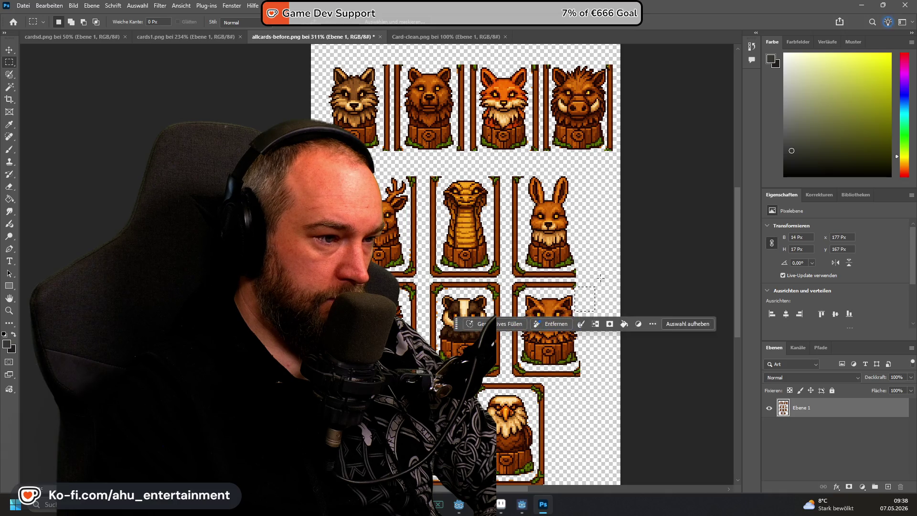
{"action": "key", "text": "Delete"}
{"action": "key", "text": "ctrl+d"}
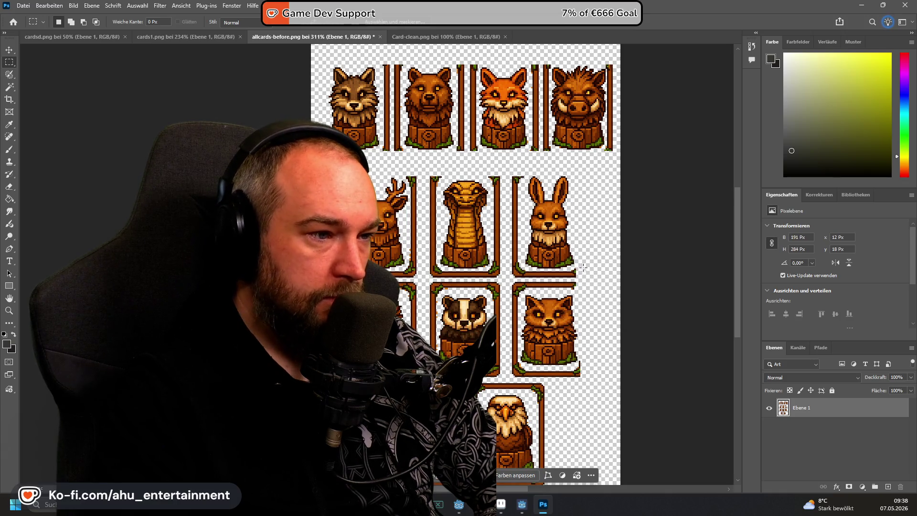
{"action": "left_click_drag", "start_coordinate": [587, 267], "coordinate": [429, 285]}
{"action": "key", "text": "ctrl+d"}
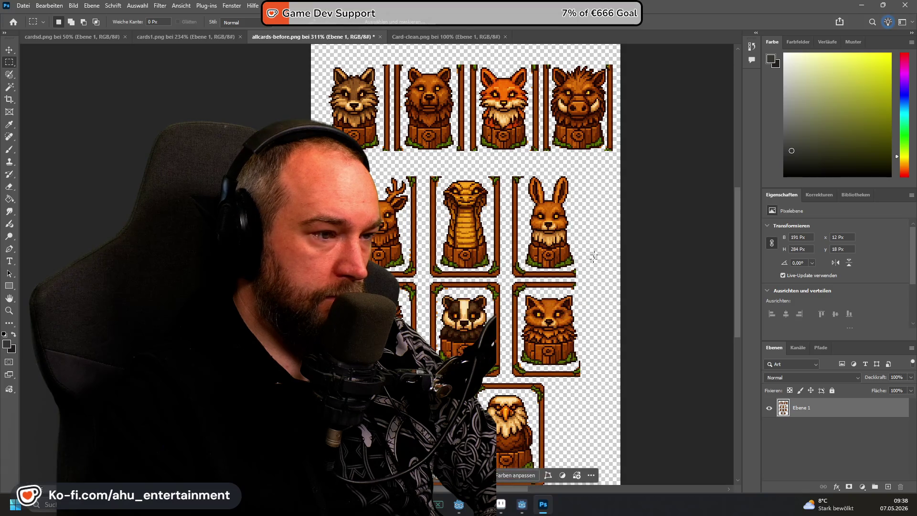
{"action": "left_click", "coordinate": [590, 270]}
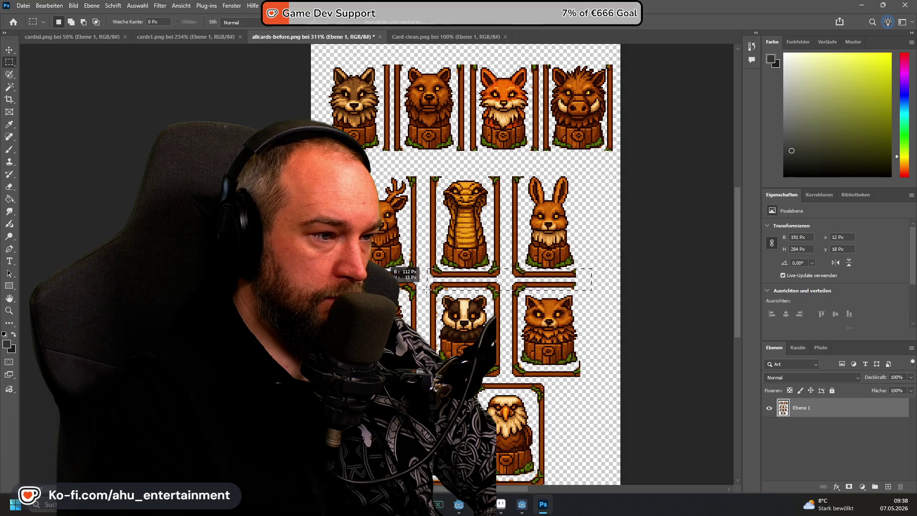
{"action": "left_click_drag", "start_coordinate": [380, 286], "coordinate": [380, 279]}
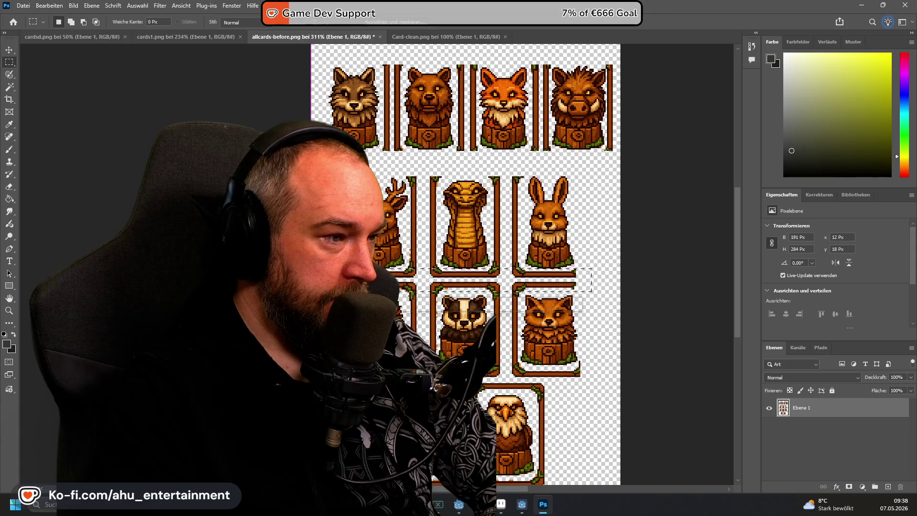
Step: Finish the between-rows selection, then mark and discard small patches near the deer card
{"action": "left_click_drag", "start_coordinate": [529, 291], "coordinate": [528, 293]}
{"action": "key", "text": "ctrl+d"}
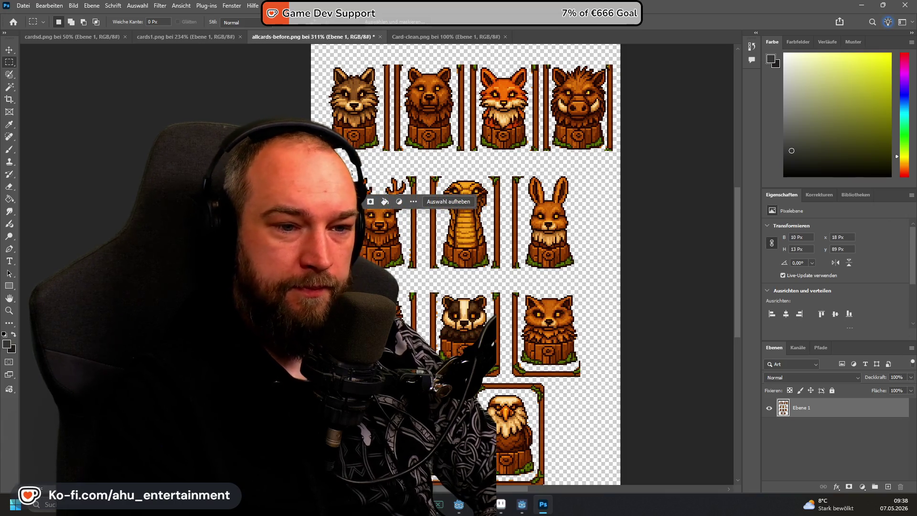
{"action": "left_click_drag", "start_coordinate": [359, 164], "coordinate": [373, 190]}
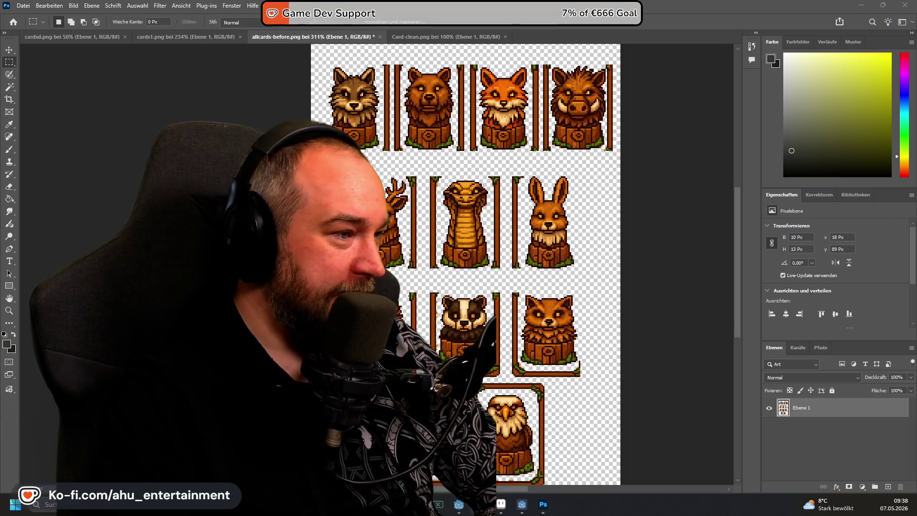
{"action": "left_click_drag", "start_coordinate": [365, 304], "coordinate": [373, 319]}
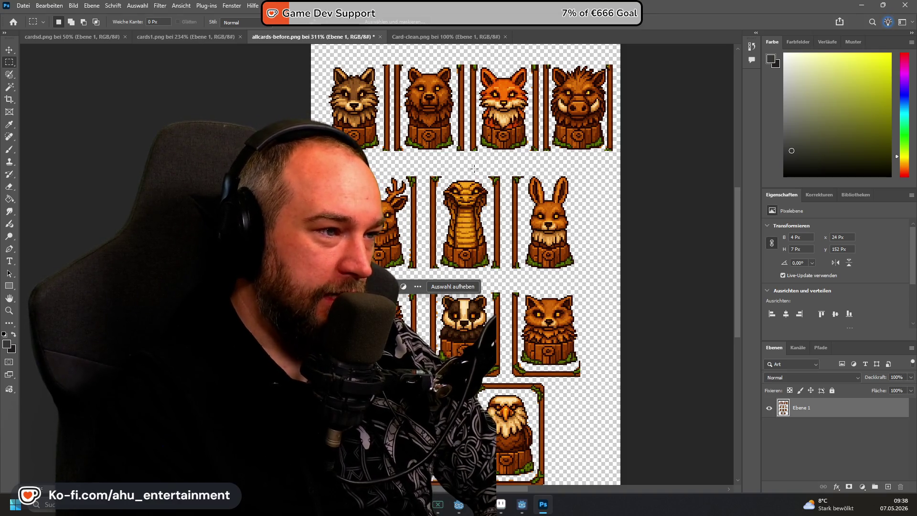
{"action": "left_click", "coordinate": [504, 214]}
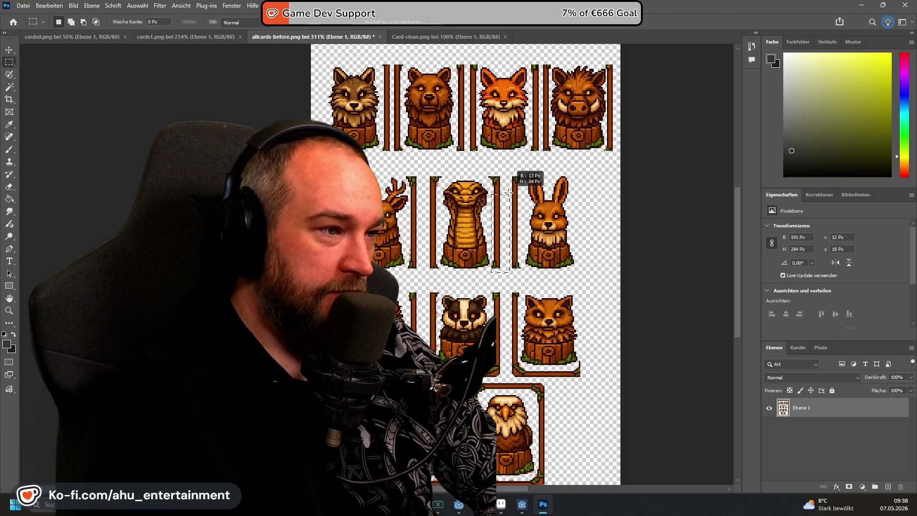
Step: Erase the snake card's right and rabbit card's left border strips, discarding stray small selections above them
{"action": "key", "text": "Delete"}
{"action": "mouse_move", "coordinate": [501, 172]}
{"action": "left_mouse_down"}
{"action": "mouse_move", "coordinate": [489, 275]}
{"action": "mouse_move", "coordinate": [524, 169]}
{"action": "left_mouse_up"}
{"action": "left_click", "coordinate": [524, 166]}
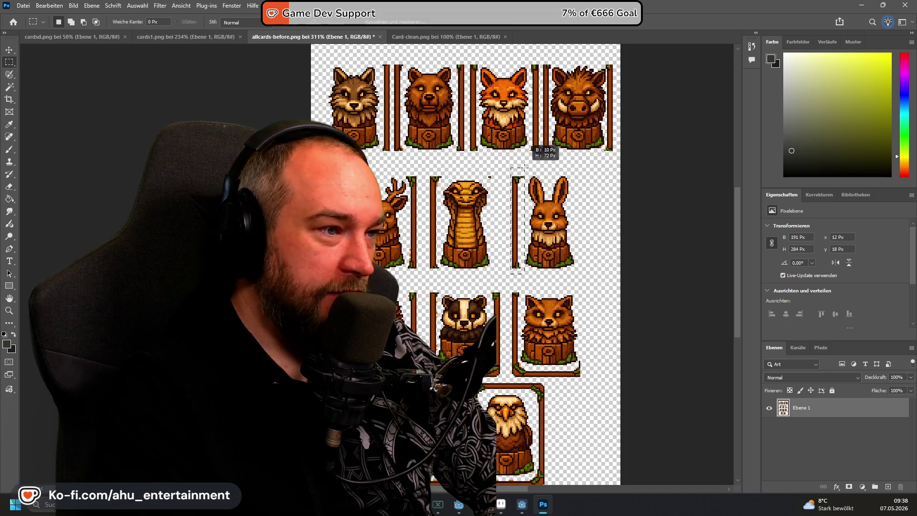
{"action": "key", "text": "Delete"}
{"action": "left_click_drag", "start_coordinate": [485, 170], "coordinate": [508, 186]}
{"action": "left_click", "coordinate": [513, 172]}
{"action": "left_click", "coordinate": [510, 183]}
{"action": "left_click", "coordinate": [568, 118]}
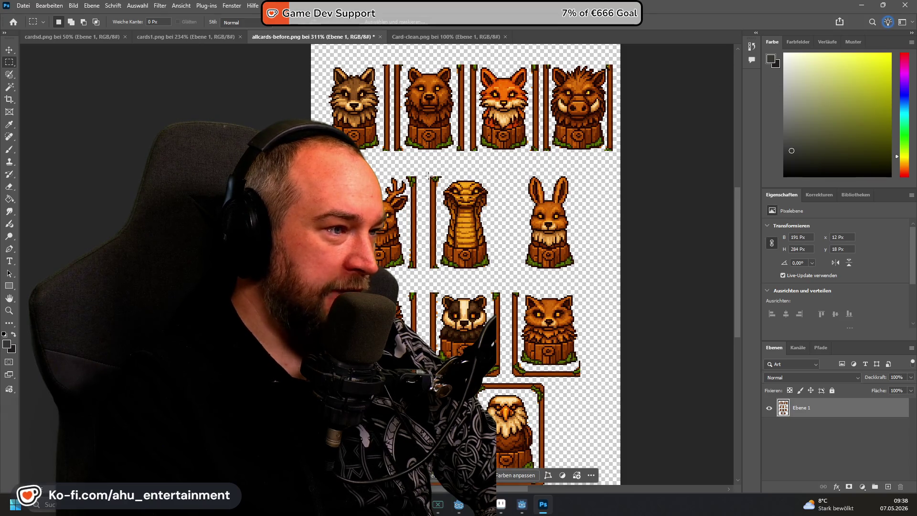
Step: Erase the snake card's left border strip and the strip beside the deer card
{"action": "left_click_drag", "start_coordinate": [427, 175], "coordinate": [438, 277]}
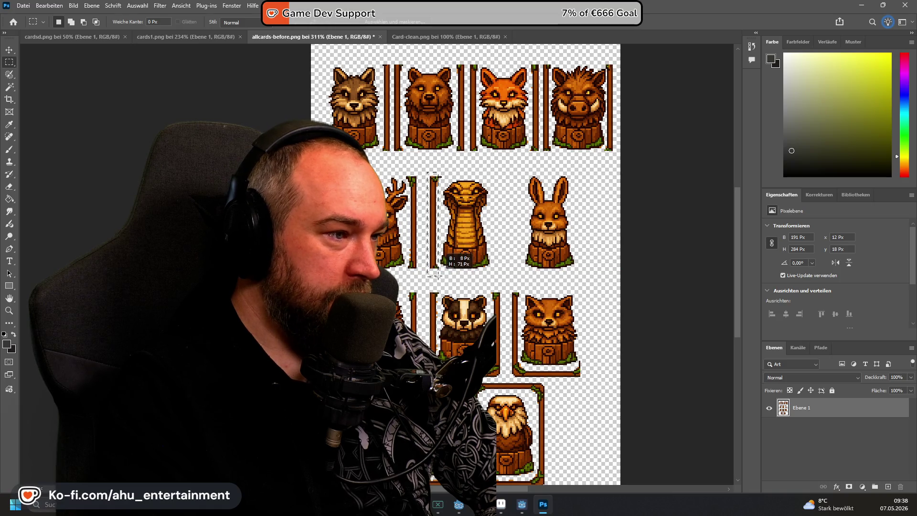
{"action": "key", "text": "Delete"}
{"action": "key", "text": "ctrl+d"}
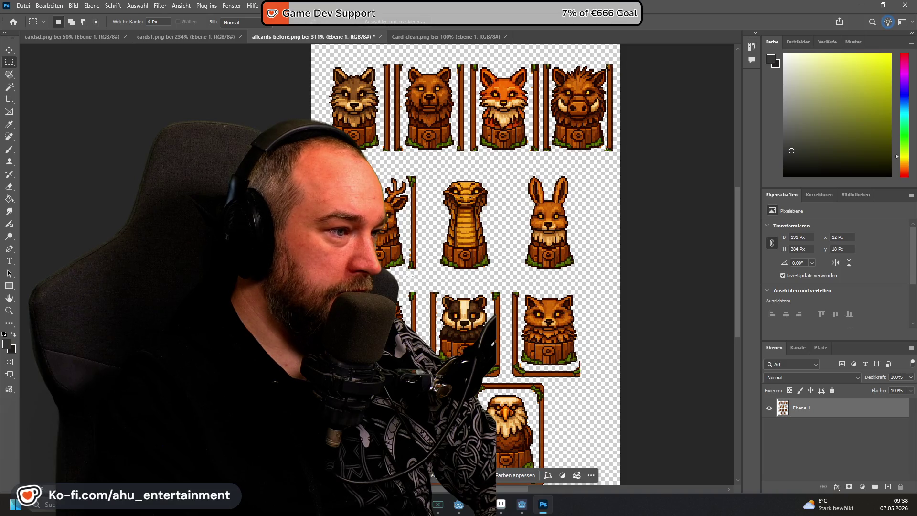
{"action": "mouse_move", "coordinate": [408, 270]}
{"action": "left_mouse_down"}
{"action": "mouse_move", "coordinate": [429, 169]}
{"action": "mouse_move", "coordinate": [414, 177]}
{"action": "left_mouse_up"}
{"action": "key", "text": "ctrl+d"}
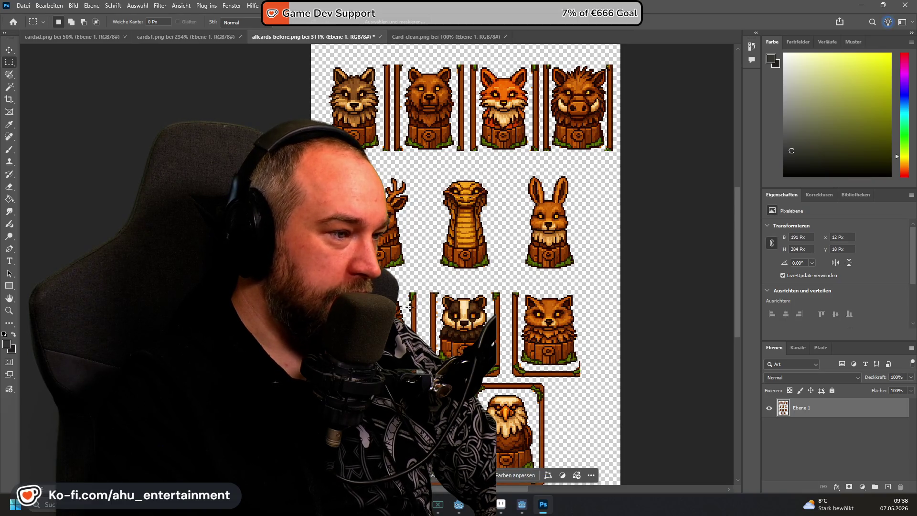
Step: Select further border strips near the badger card, then switch over to the Godot project
{"action": "left_click_drag", "start_coordinate": [408, 288], "coordinate": [421, 336]}
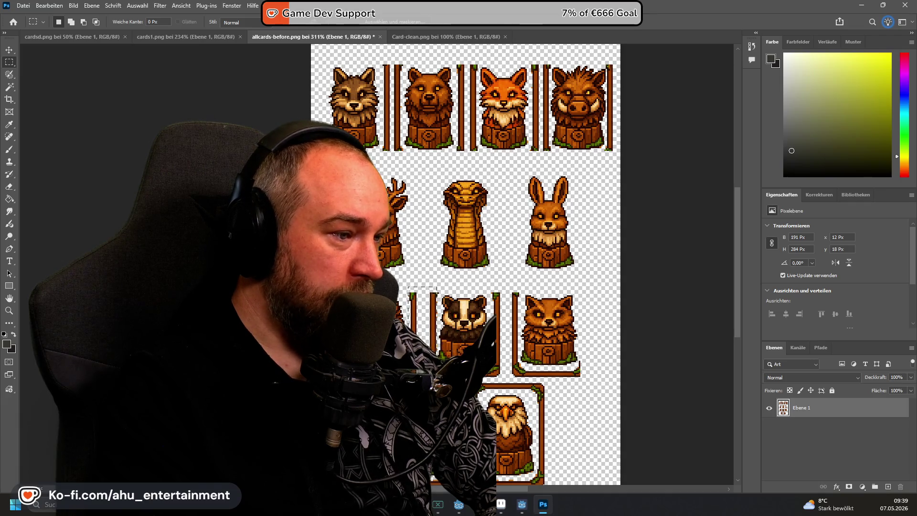
{"action": "mouse_move", "coordinate": [433, 290]}
{"action": "left_mouse_down"}
{"action": "mouse_move", "coordinate": [436, 298]}
{"action": "mouse_move", "coordinate": [439, 283]}
{"action": "left_mouse_up"}
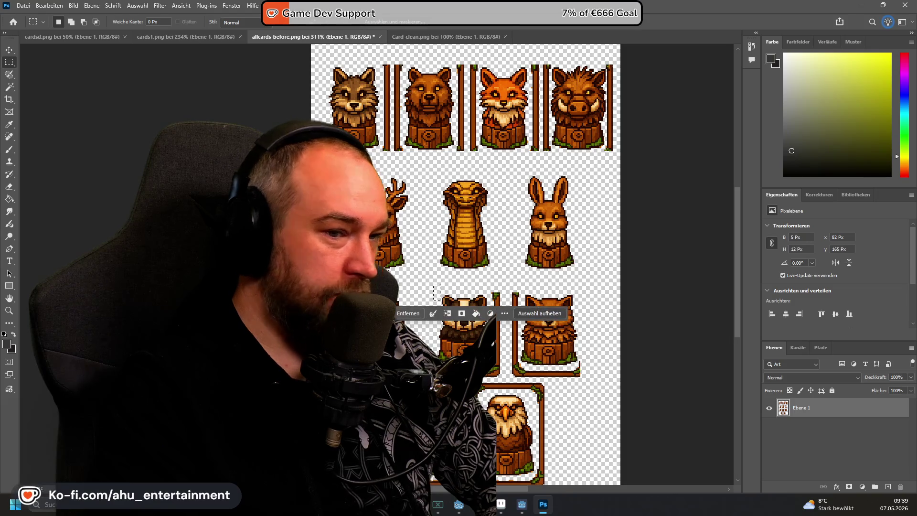
{"action": "key", "text": "ctrl+d"}
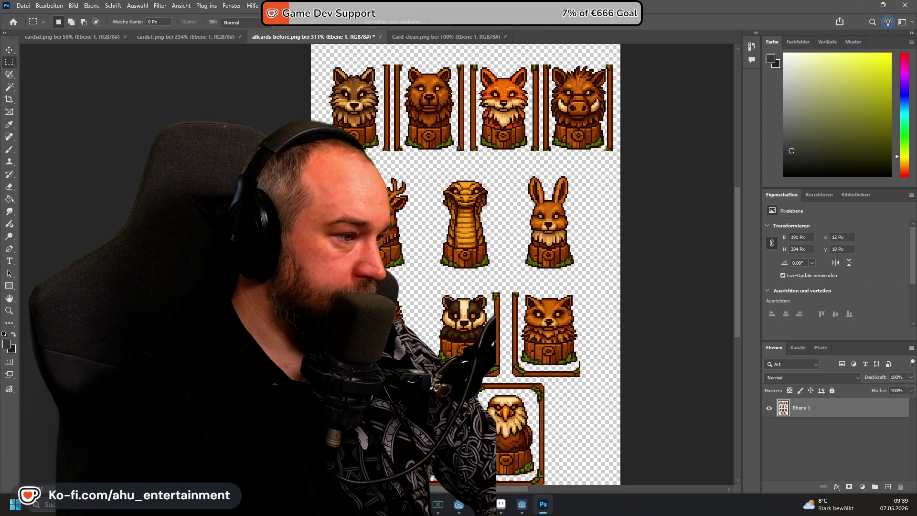
{"action": "left_click_drag", "start_coordinate": [326, 302], "coordinate": [353, 410]}
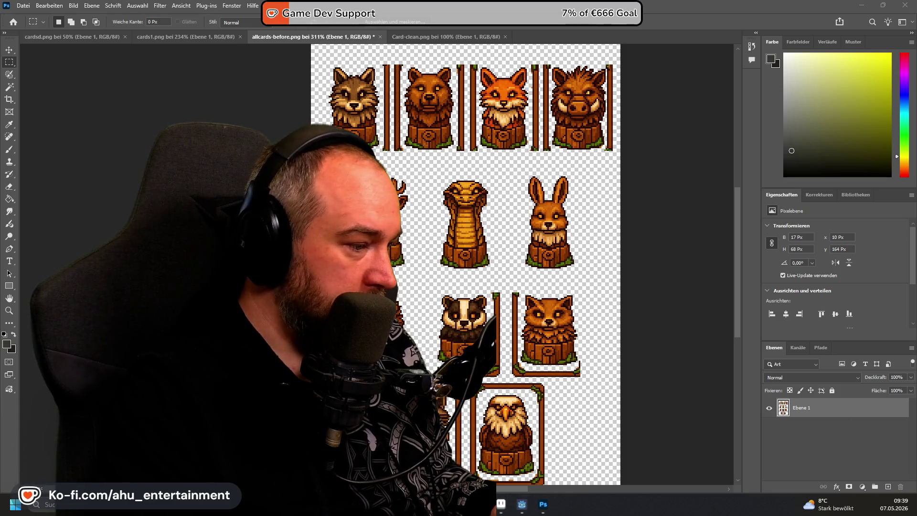
{"action": "mouse_move", "coordinate": [521, 503]}
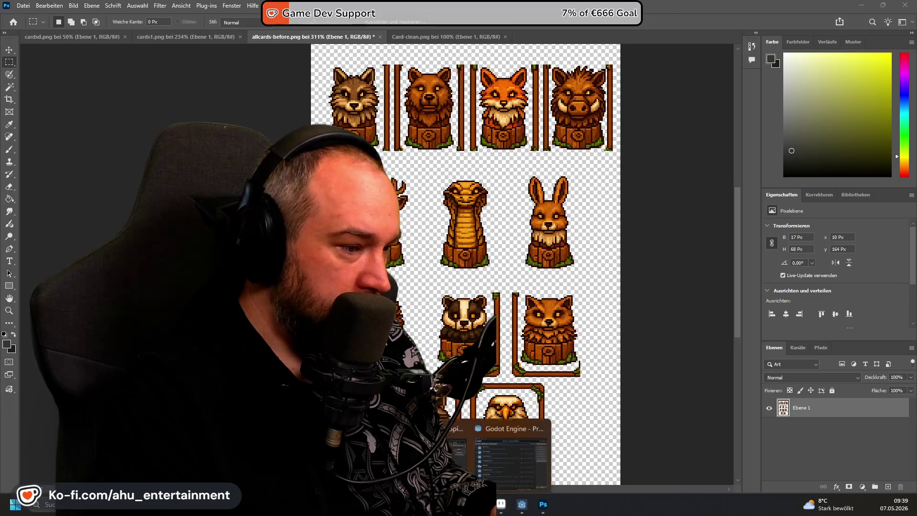
{"action": "left_click", "coordinate": [508, 454]}
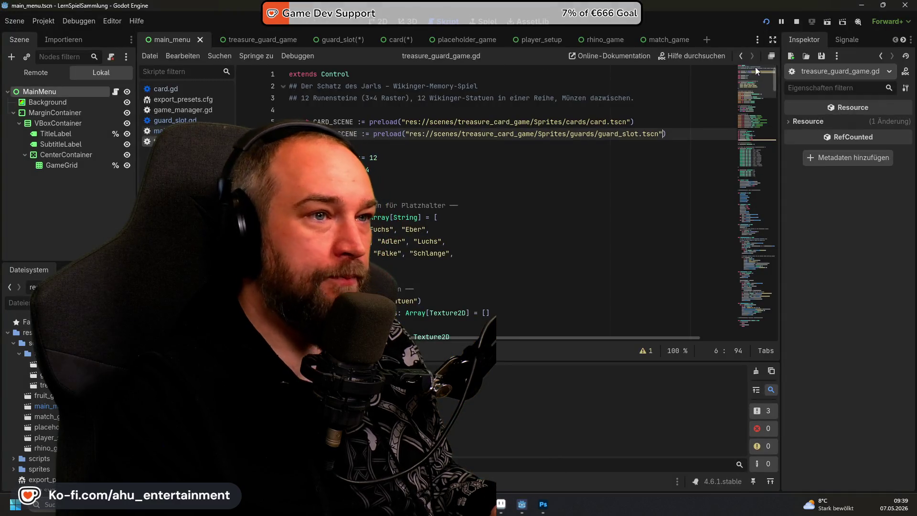
Step: Run the project and play a Wo ist mehr? round, picking the four-apple and three-banana panels
{"action": "left_click", "coordinate": [768, 23]}
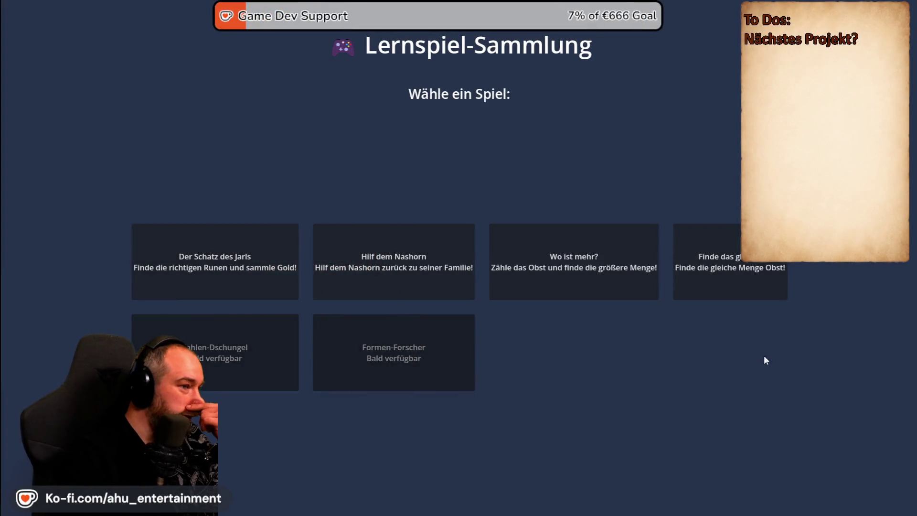
{"action": "left_click", "coordinate": [592, 259]}
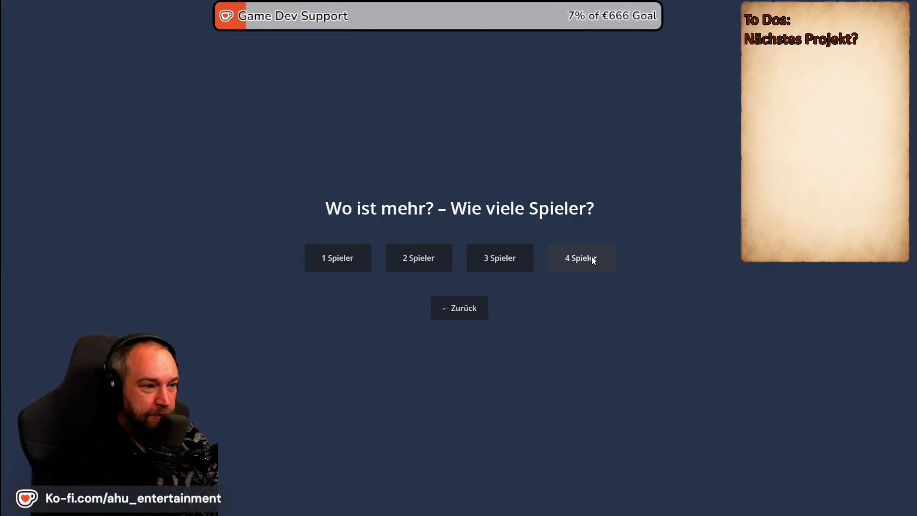
{"action": "left_click", "coordinate": [490, 260]}
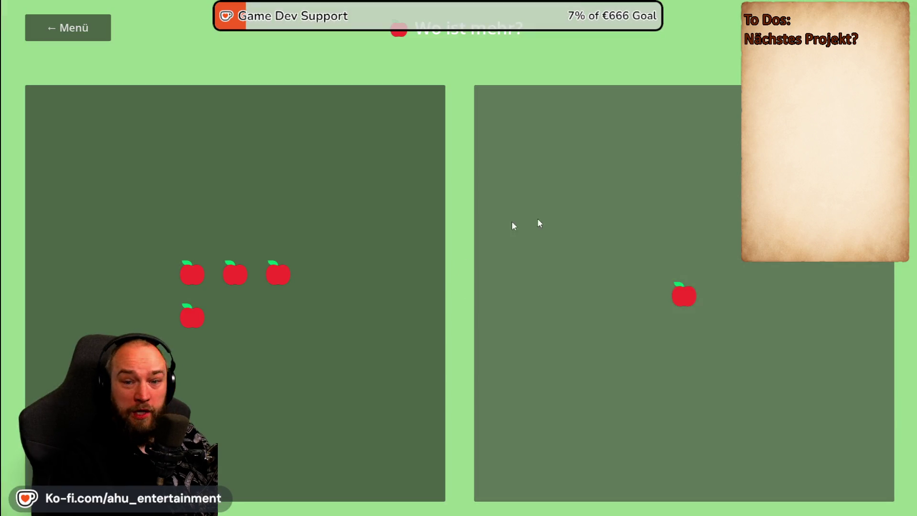
{"action": "left_click", "coordinate": [248, 370]}
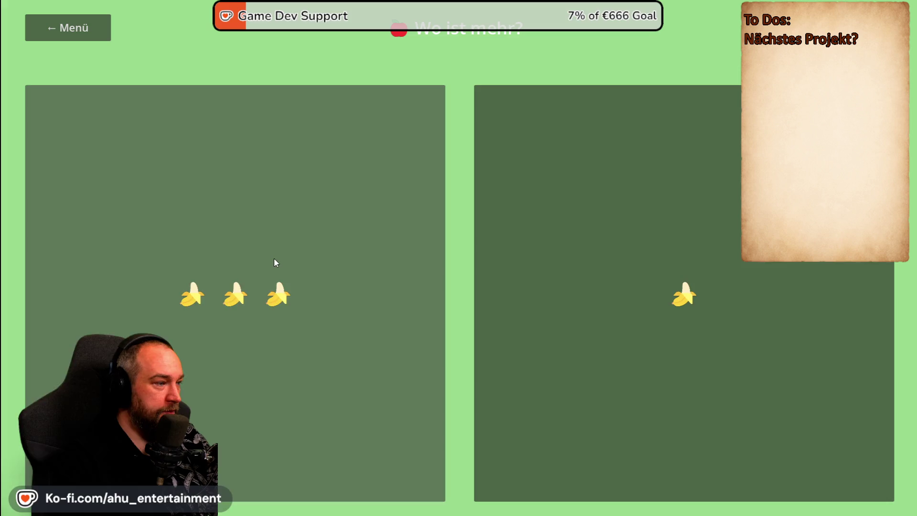
{"action": "left_click", "coordinate": [274, 257]}
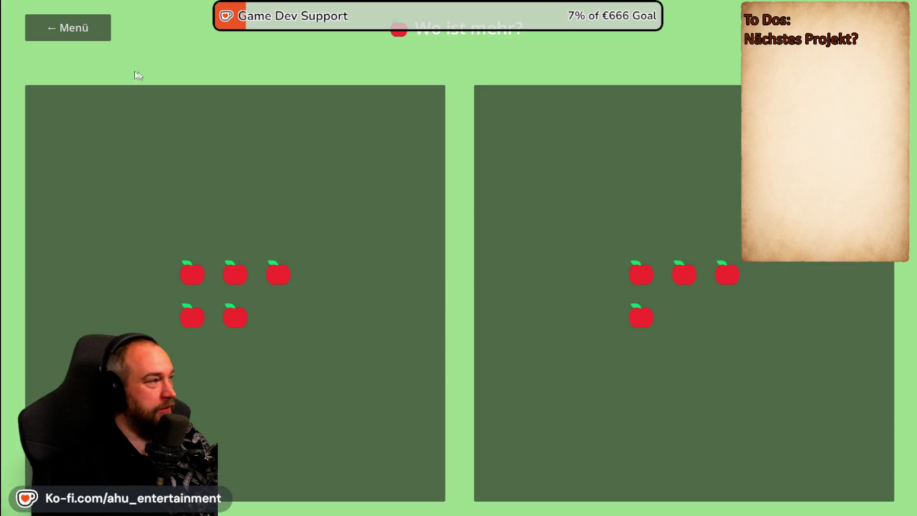
{"action": "left_click", "coordinate": [87, 33]}
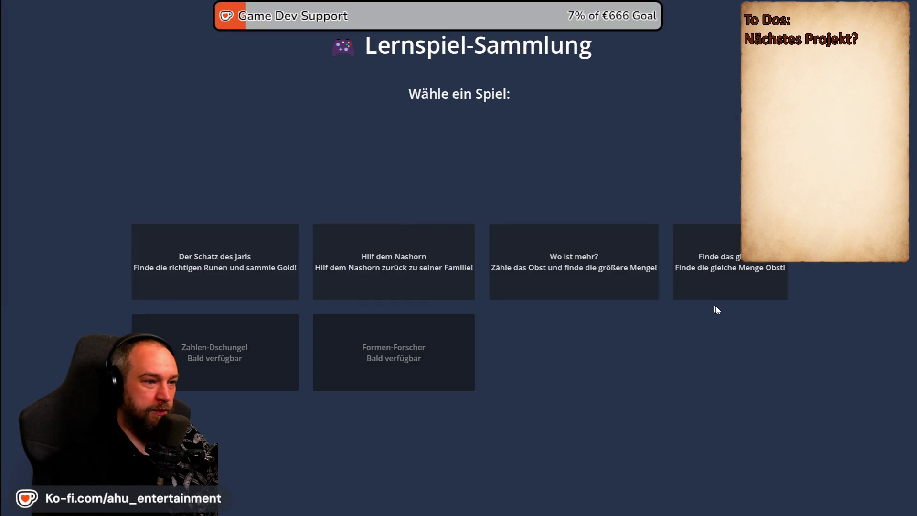
Step: Play Finde das gleiche rounds matching pears, bananas, strawberries and oranges, then Alt+Tab to Photoshop
{"action": "left_click", "coordinate": [729, 285]}
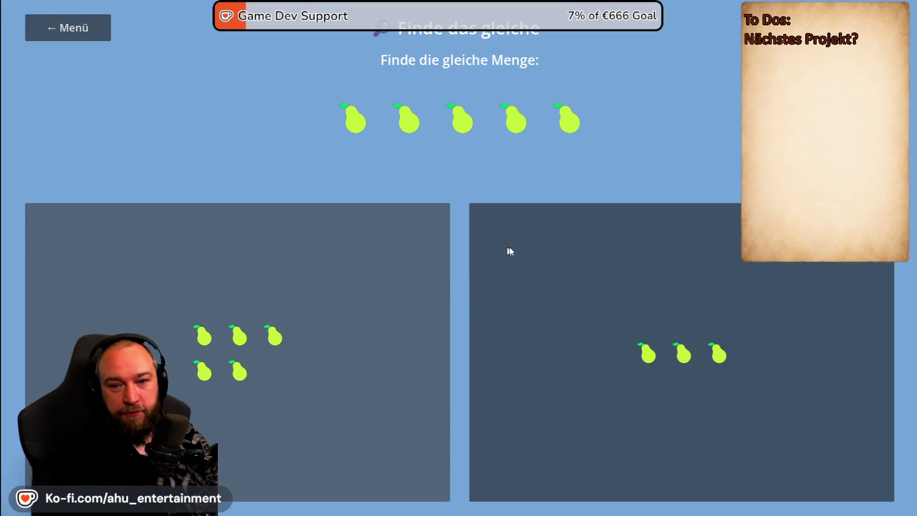
{"action": "left_click", "coordinate": [282, 302]}
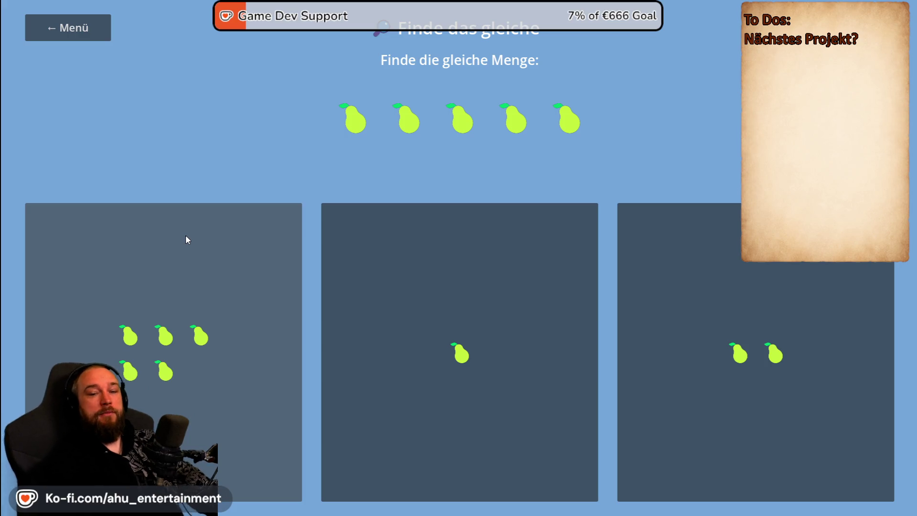
{"action": "left_click", "coordinate": [284, 272]}
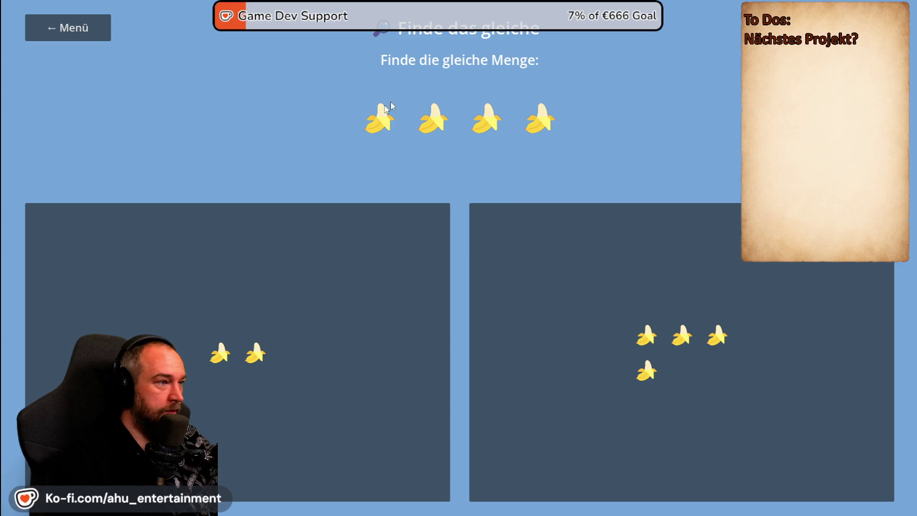
{"action": "left_click", "coordinate": [718, 364]}
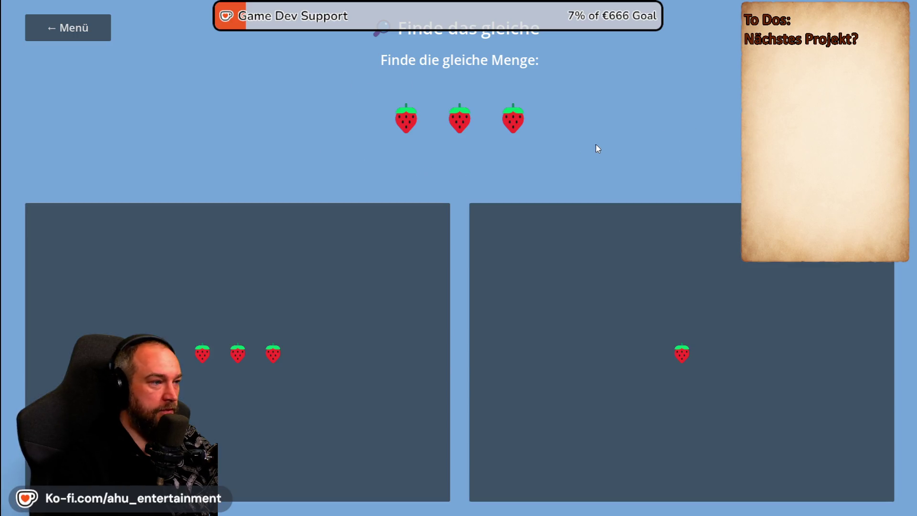
{"action": "left_click", "coordinate": [253, 292]}
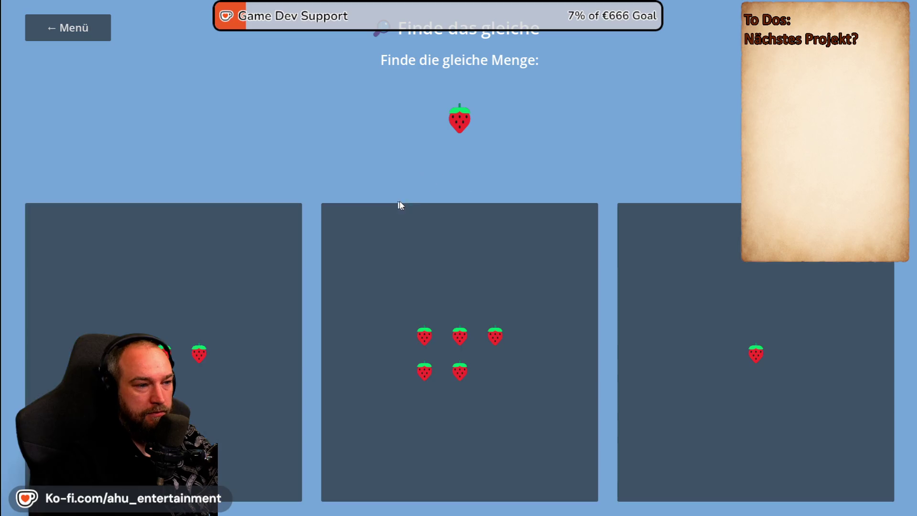
{"action": "left_click", "coordinate": [737, 264]}
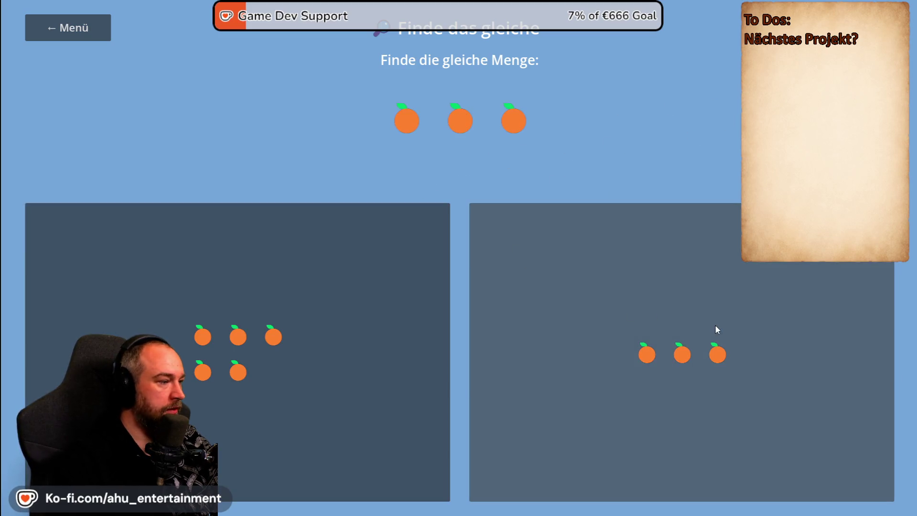
{"action": "left_click", "coordinate": [715, 328]}
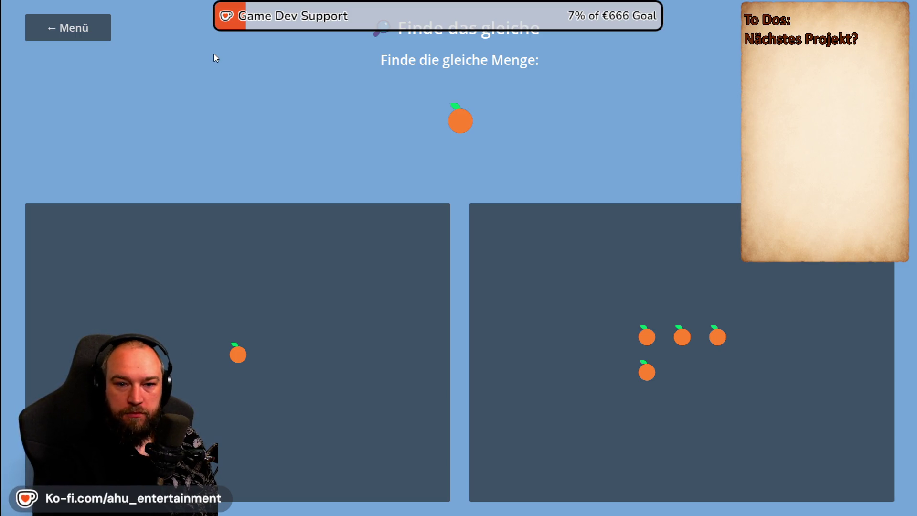
{"action": "key", "text": "alt+Tab"}
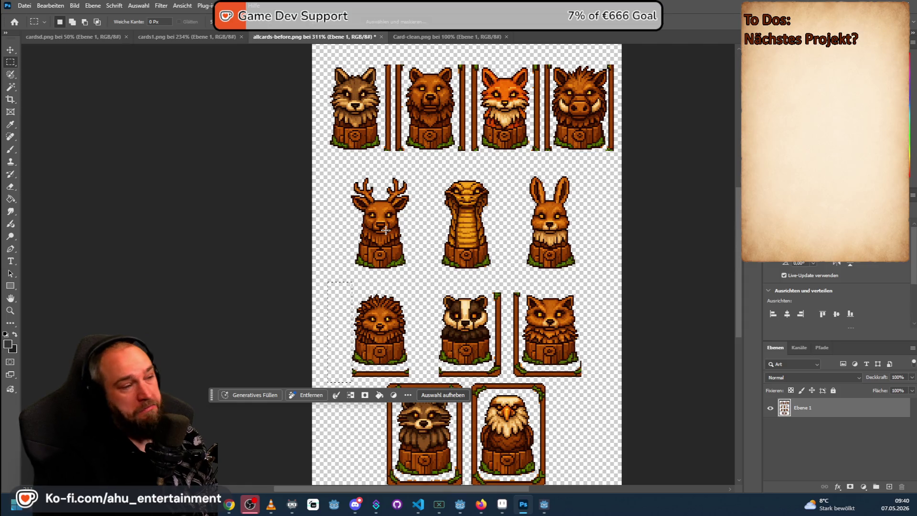
{"action": "scroll", "coordinate": [398, 247], "scroll_direction": "down", "scroll_amount": 1}
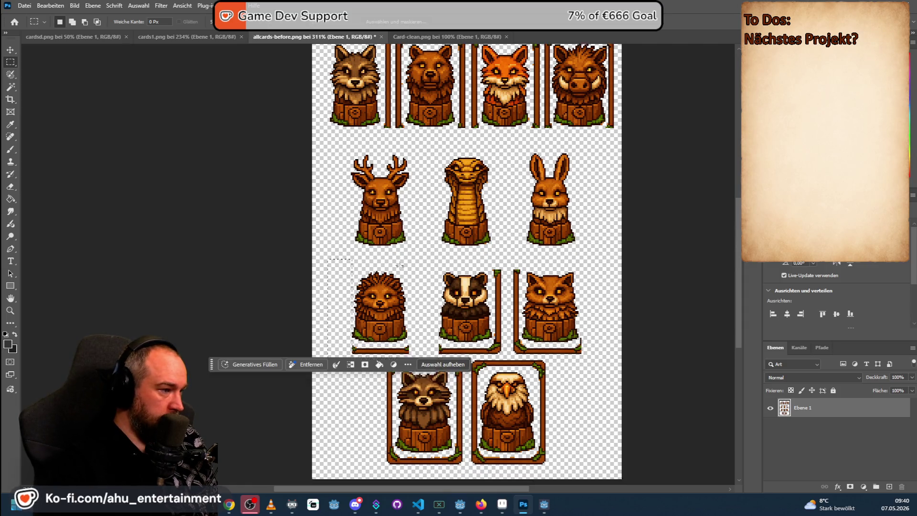
{"action": "scroll", "coordinate": [397, 257], "scroll_direction": "down", "scroll_amount": 2}
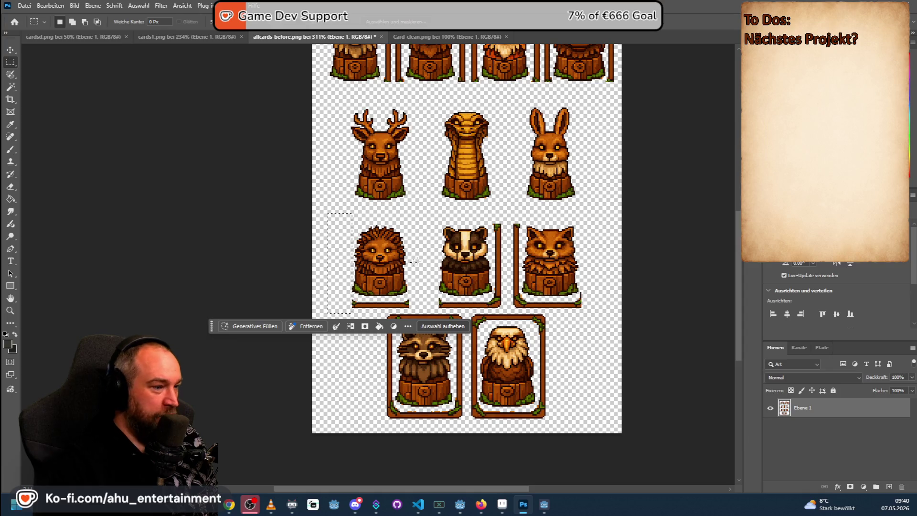
Step: Erase the border pieces in the gap between the lower card rows
{"action": "left_click", "coordinate": [560, 256]}
{"action": "scroll", "coordinate": [359, 308], "scroll_direction": "down", "scroll_amount": 1}
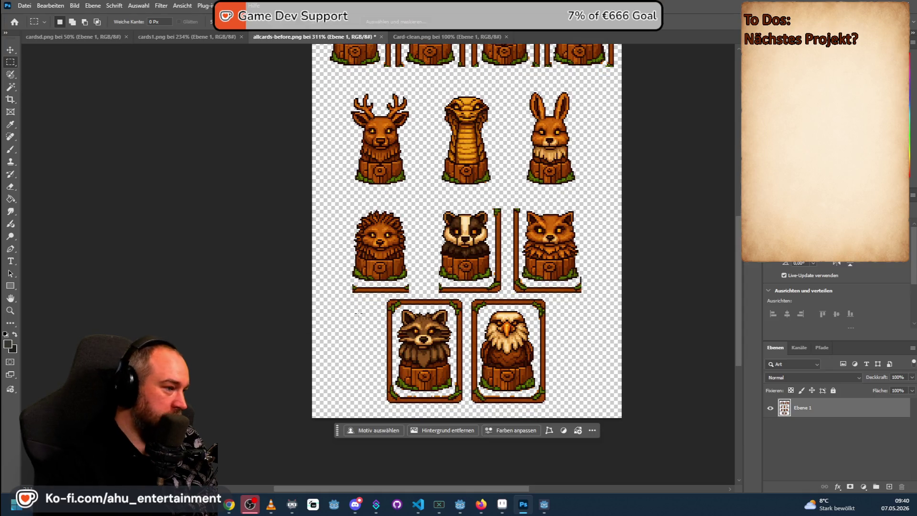
{"action": "left_click_drag", "start_coordinate": [340, 304], "coordinate": [620, 284]}
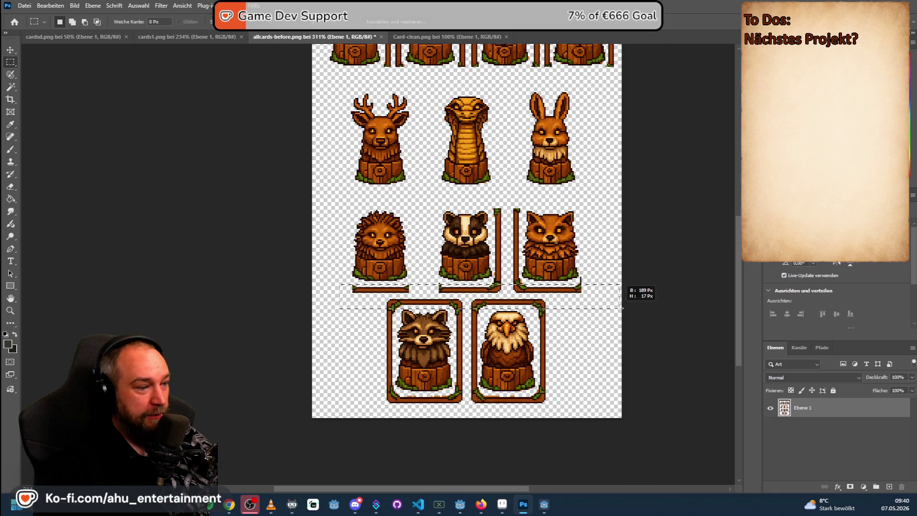
{"action": "left_click_drag", "start_coordinate": [621, 284], "coordinate": [622, 308]}
{"action": "key", "text": "Delete"}
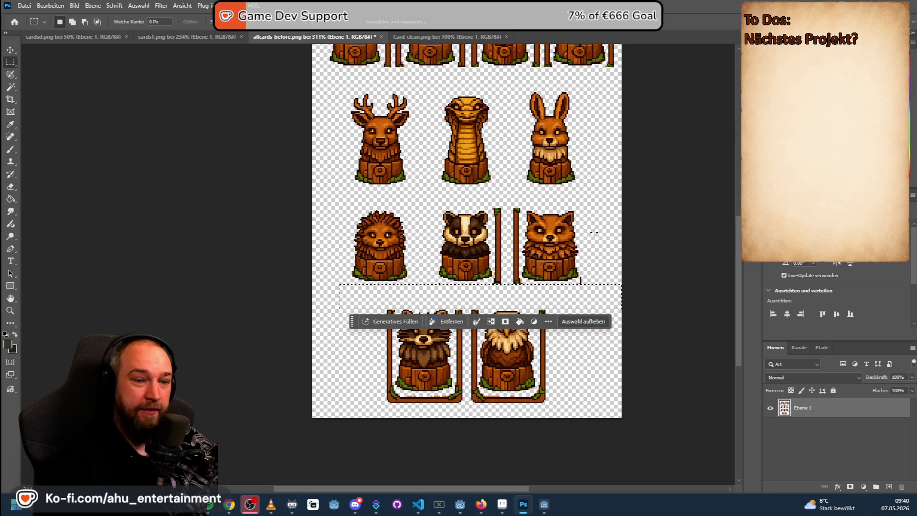
{"action": "key", "text": "ctrl+d"}
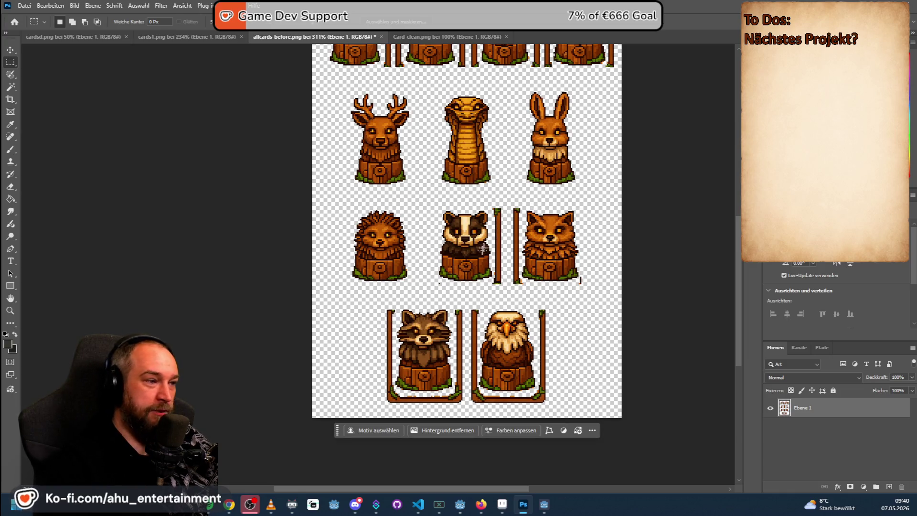
{"action": "scroll", "coordinate": [547, 244], "scroll_direction": "up", "scroll_amount": 2}
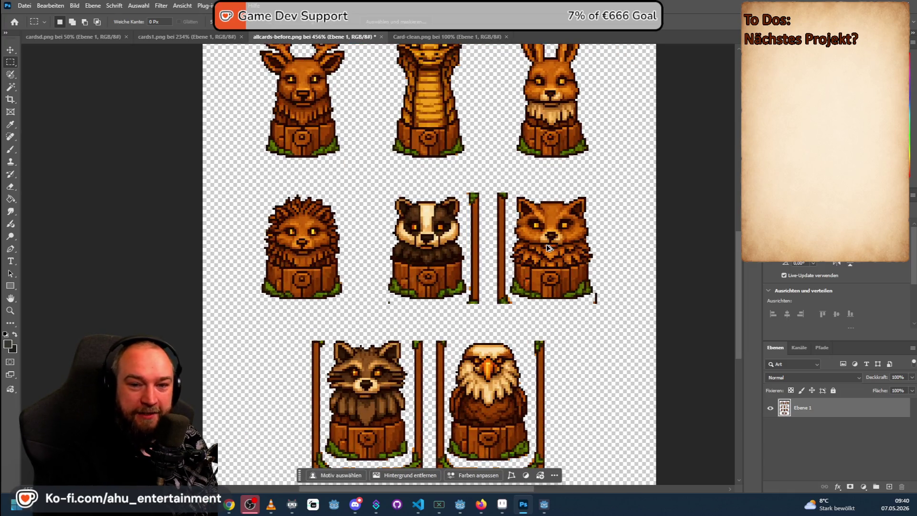
{"action": "scroll", "coordinate": [547, 245], "scroll_direction": "up", "scroll_amount": 1}
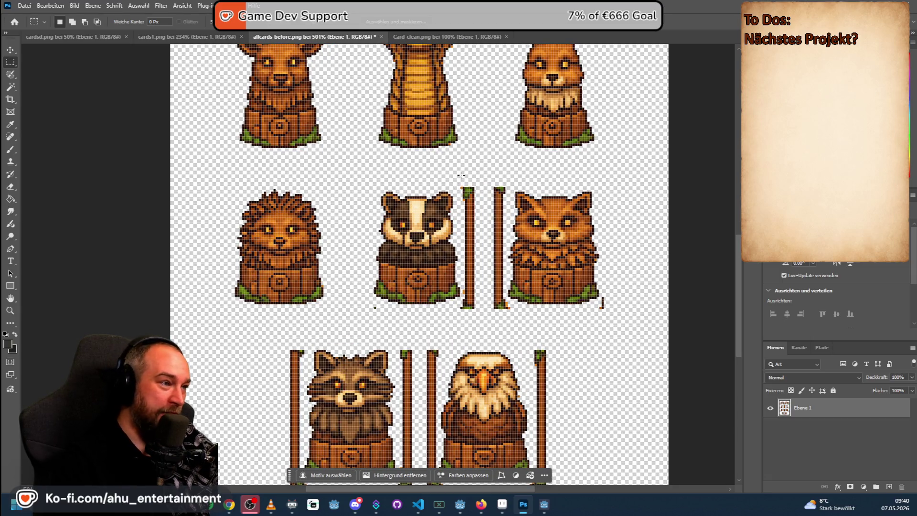
Step: Erase the leftover bars left of the fox card and the orange remnants beside it
{"action": "left_click_drag", "start_coordinate": [461, 175], "coordinate": [499, 324]}
{"action": "key", "text": "Delete"}
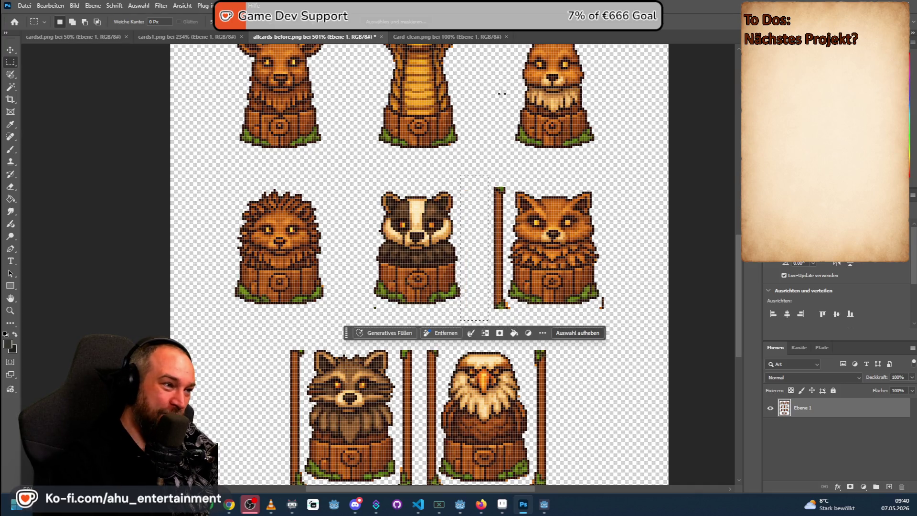
{"action": "key", "text": "ctrl+d"}
{"action": "mouse_move", "coordinate": [480, 177]}
{"action": "left_mouse_down"}
{"action": "mouse_move", "coordinate": [505, 322]}
{"action": "mouse_move", "coordinate": [509, 313]}
{"action": "left_mouse_up"}
{"action": "key", "text": "Delete"}
{"action": "key", "text": "ctrl+d"}
{"action": "key", "text": "Delete"}
{"action": "key", "text": "ctrl+d"}
{"action": "left_click_drag", "start_coordinate": [618, 320], "coordinate": [601, 299]}
{"action": "key", "text": "Delete"}
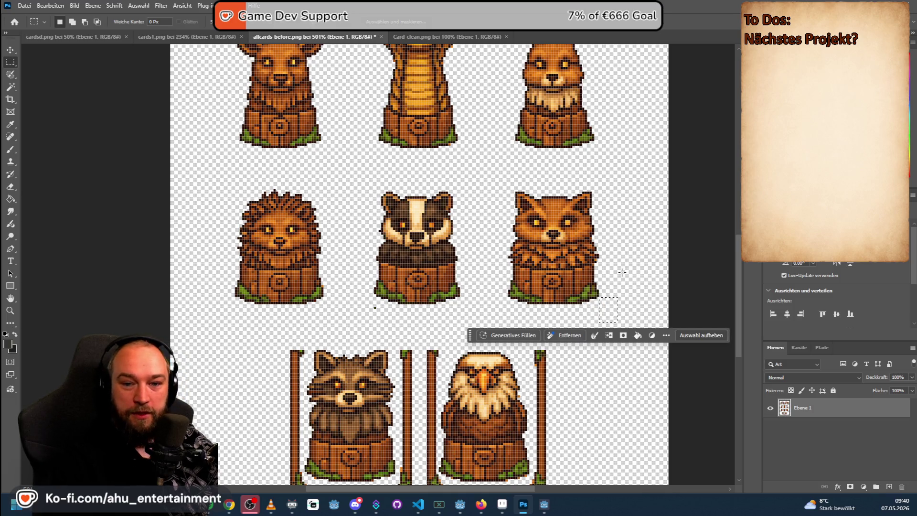
{"action": "scroll", "coordinate": [387, 298], "scroll_direction": "down", "scroll_amount": 1}
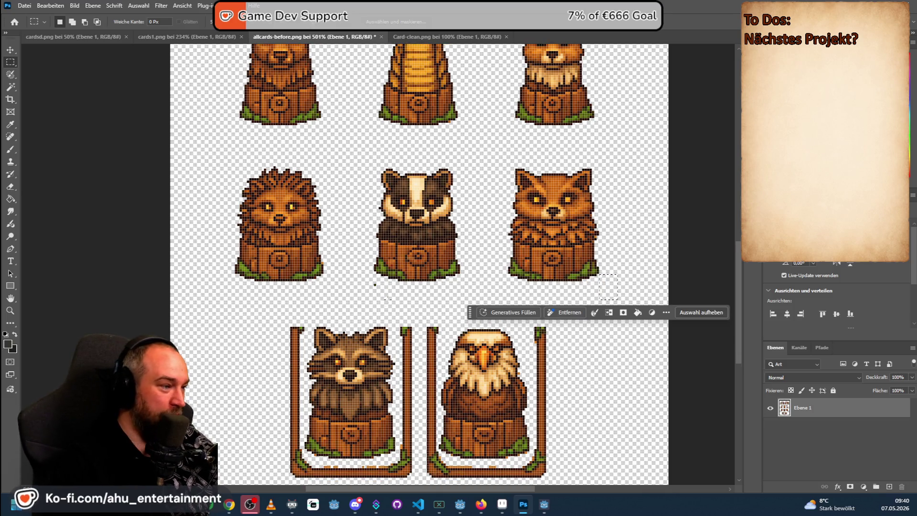
{"action": "scroll", "coordinate": [387, 299], "scroll_direction": "down", "scroll_amount": 3}
{"action": "scroll", "coordinate": [391, 242], "scroll_direction": "down", "scroll_amount": 1}
{"action": "key", "text": "ctrl+d"}
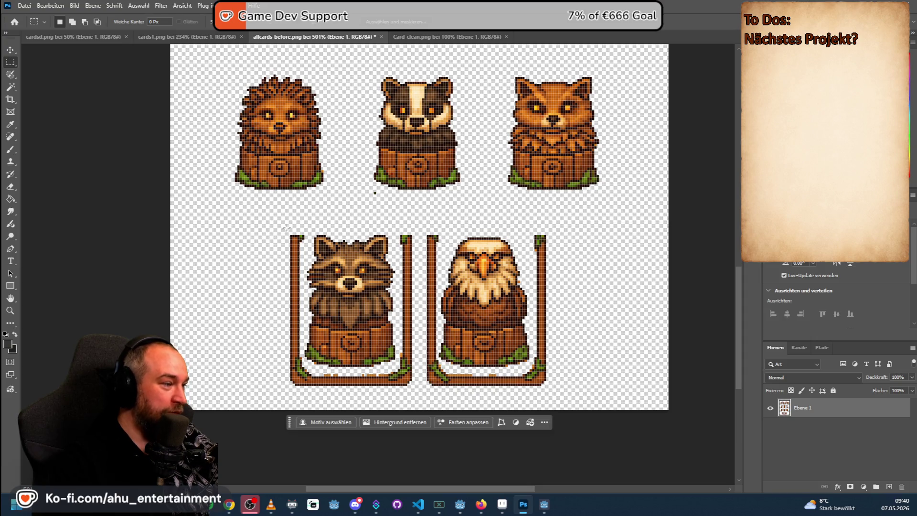
Step: Erase the raccoon card's left frame strip and the bottom strips under raccoon and eagle, then return to the running game
{"action": "left_click_drag", "start_coordinate": [306, 226], "coordinate": [293, 248]}
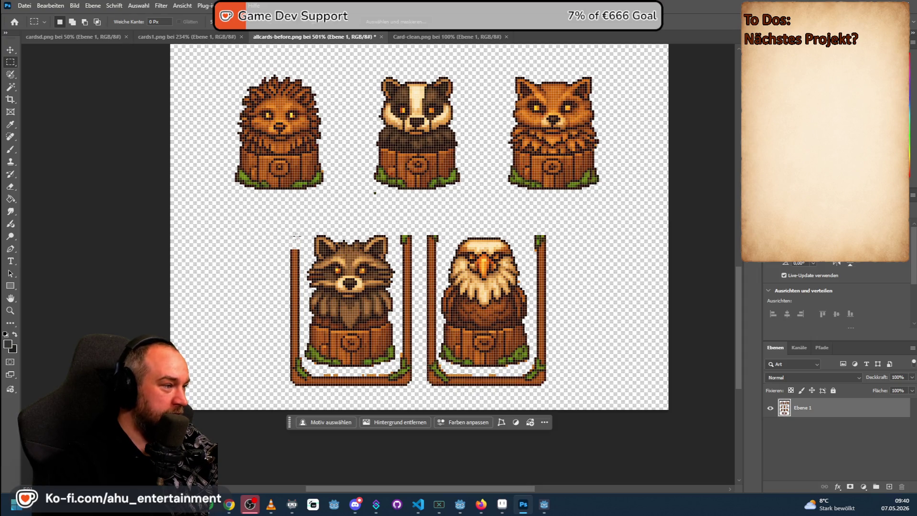
{"action": "left_click_drag", "start_coordinate": [279, 239], "coordinate": [304, 404]}
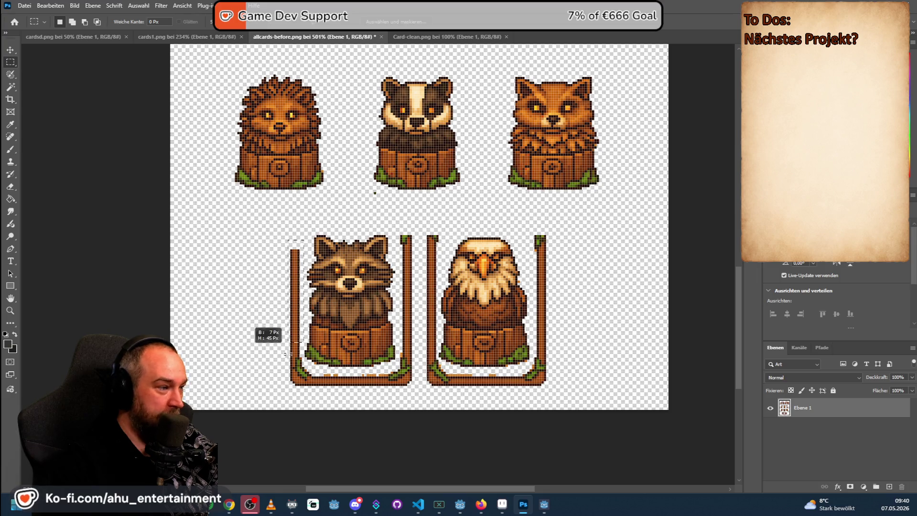
{"action": "key", "text": "Delete"}
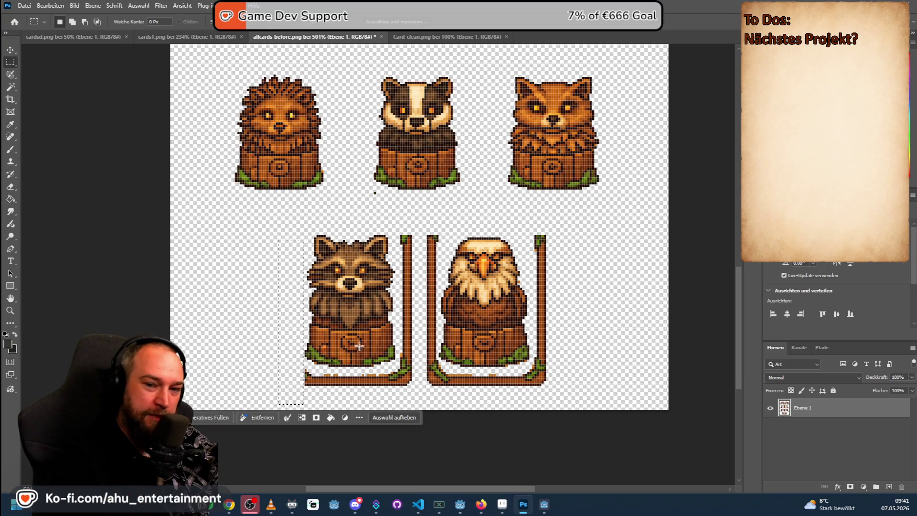
{"action": "key", "text": "ctrl+d"}
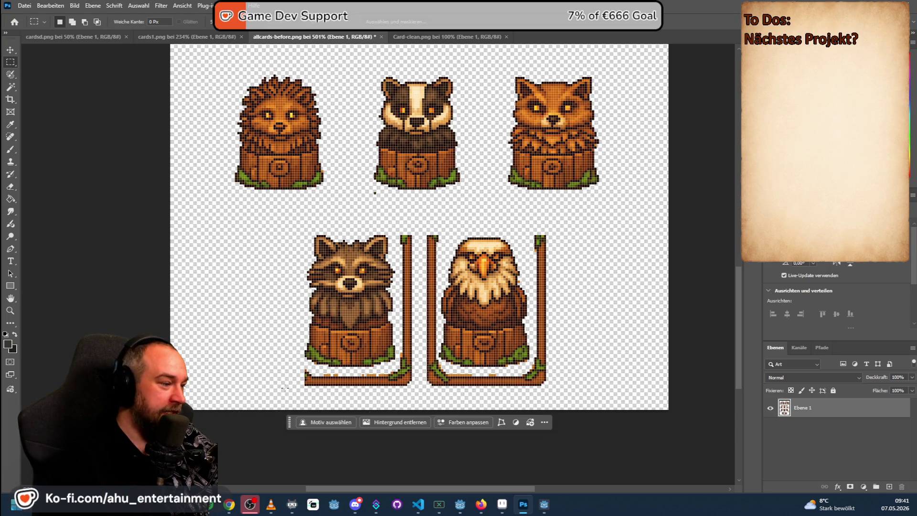
{"action": "left_click_drag", "start_coordinate": [299, 392], "coordinate": [621, 369]}
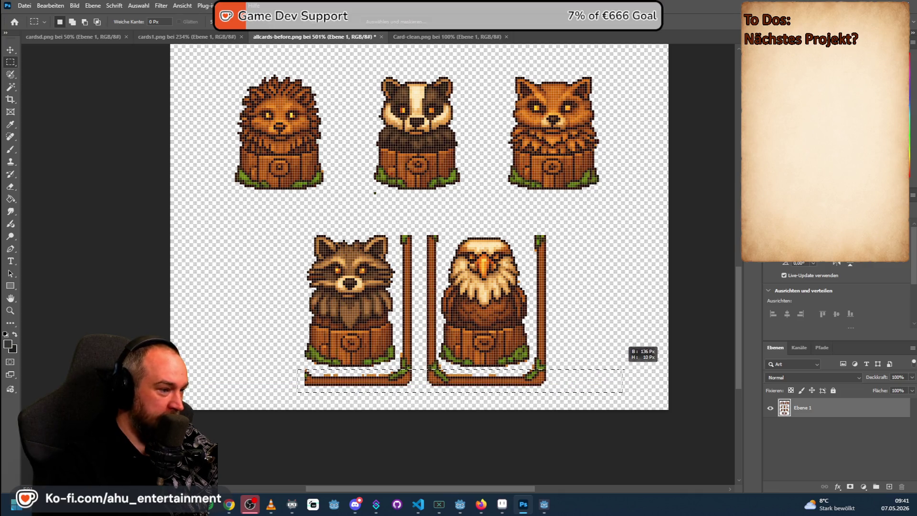
{"action": "key", "text": "Delete"}
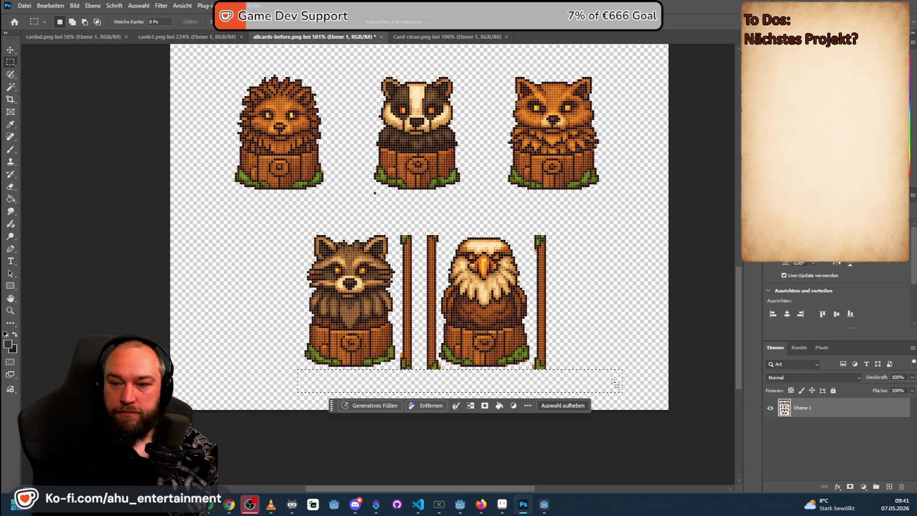
{"action": "left_click", "coordinate": [581, 277]}
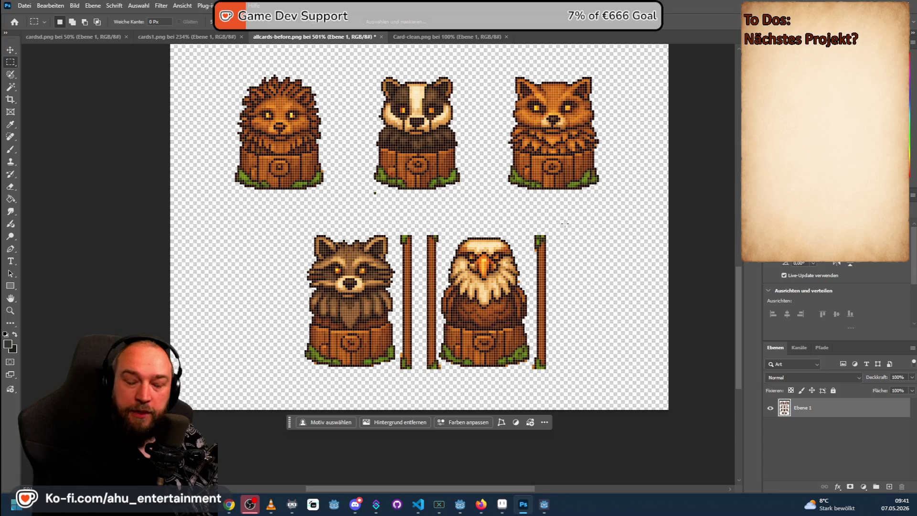
{"action": "key", "text": "alt+Tab"}
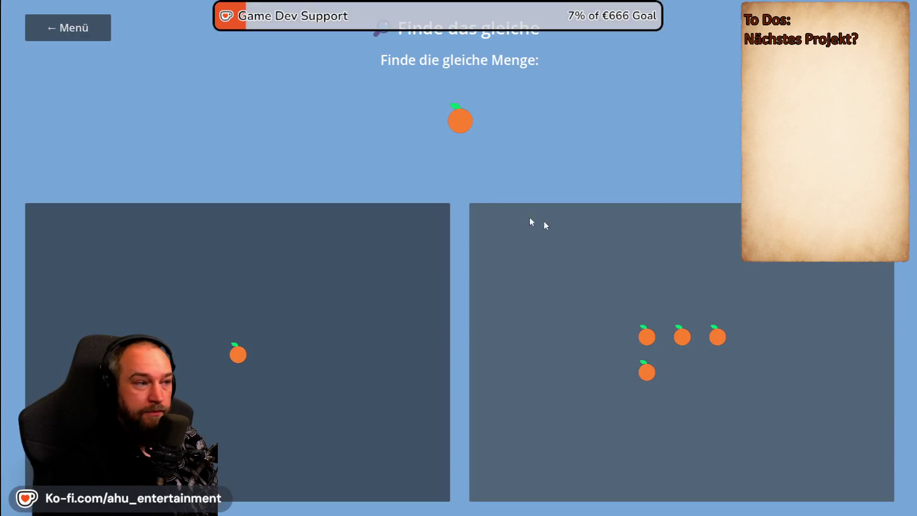
Step: Start Der Schatz des Jarls from the menu, return to the Godot editor and dismiss the save dialog
{"action": "left_click", "coordinate": [79, 26]}
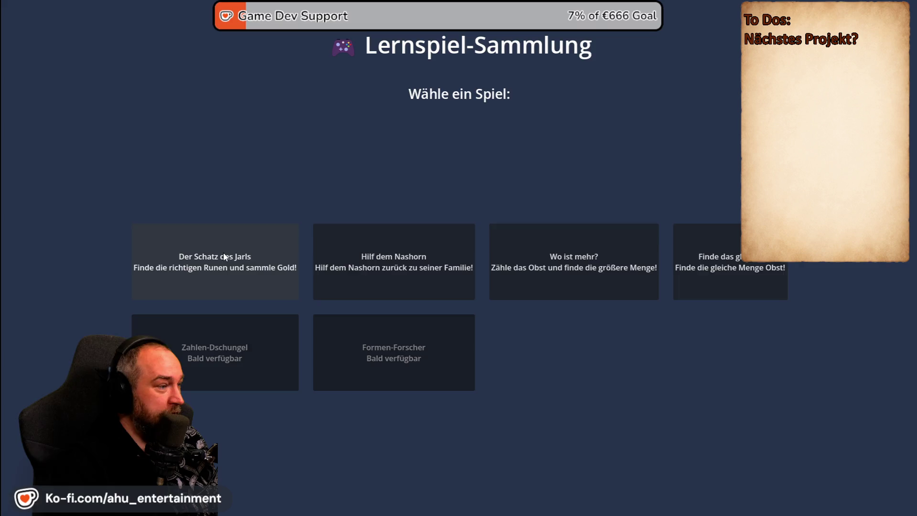
{"action": "left_click", "coordinate": [222, 251]}
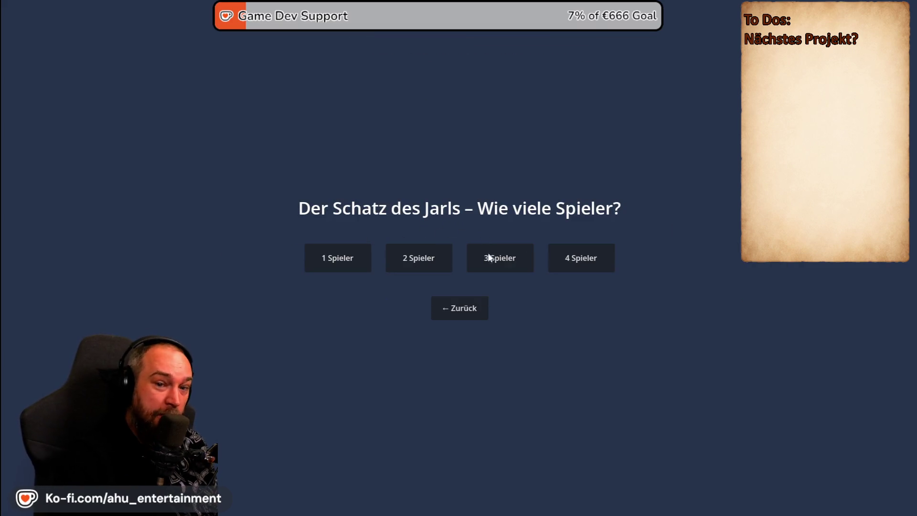
{"action": "left_click", "coordinate": [444, 252]}
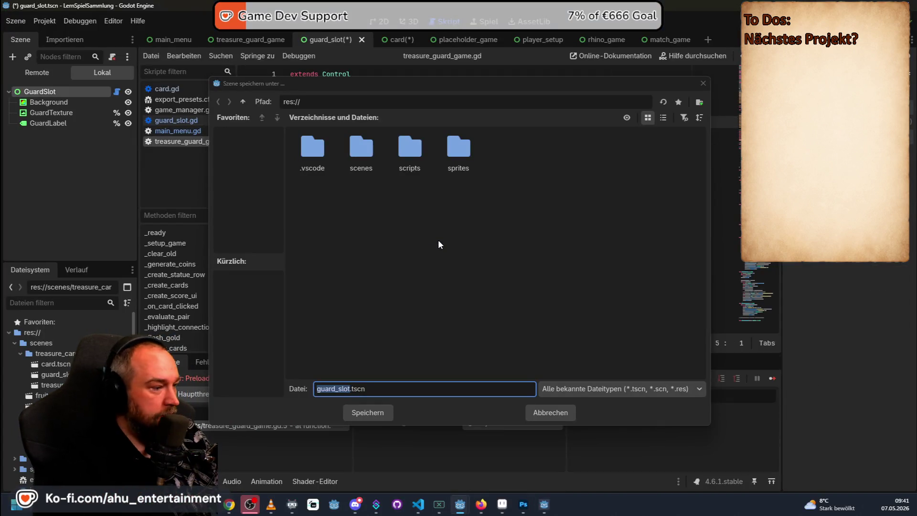
{"action": "key", "text": "Escape"}
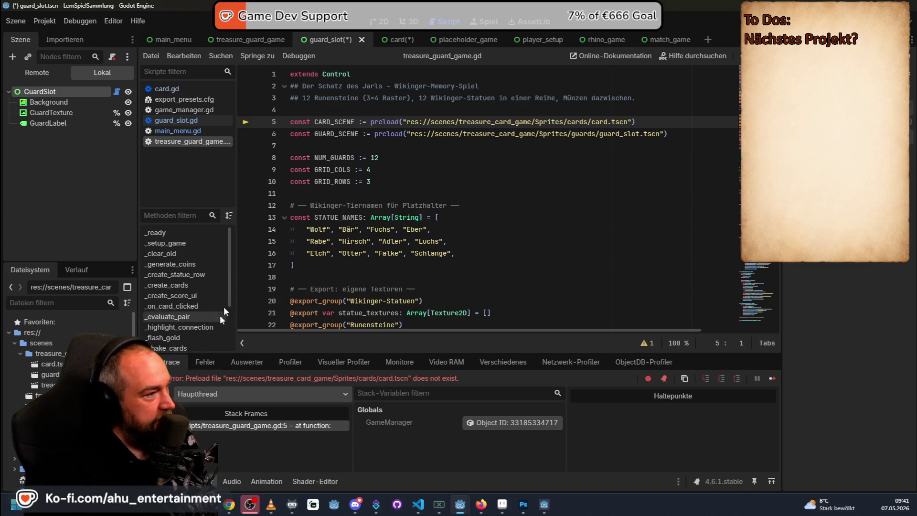
{"action": "scroll", "coordinate": [68, 337], "scroll_direction": "down", "scroll_amount": 1}
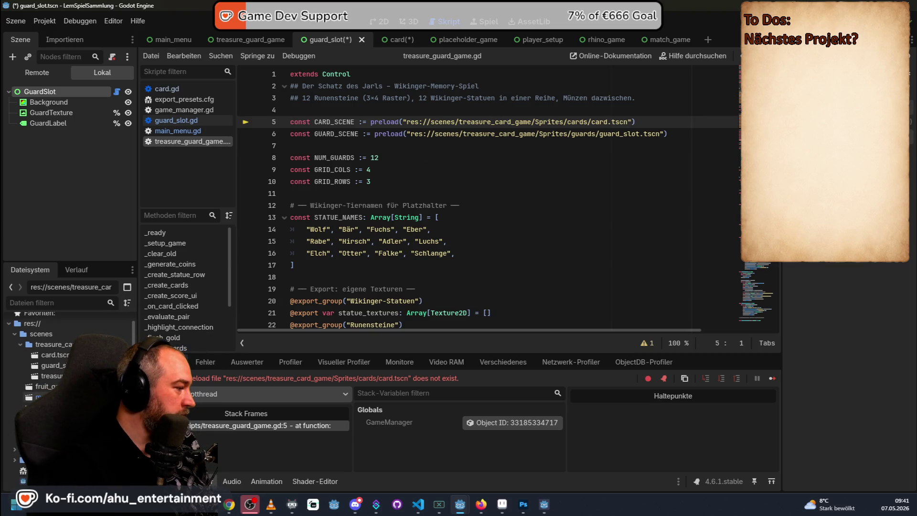
{"action": "scroll", "coordinate": [15, 467], "scroll_direction": "down", "scroll_amount": 1}
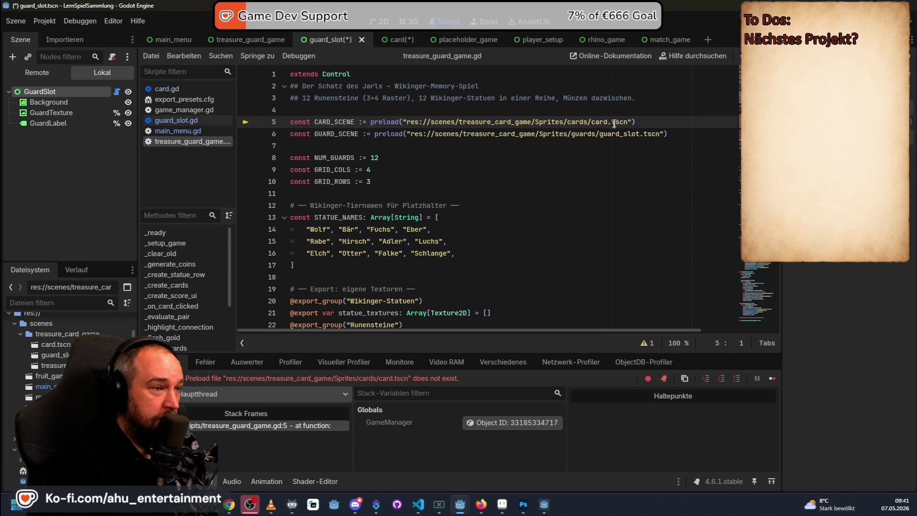
Step: Replace the broken path on line 5 with card.tscn from the treasure_card_game folder and remove the duplicate quote
{"action": "left_click_drag", "start_coordinate": [629, 121], "coordinate": [406, 121]}
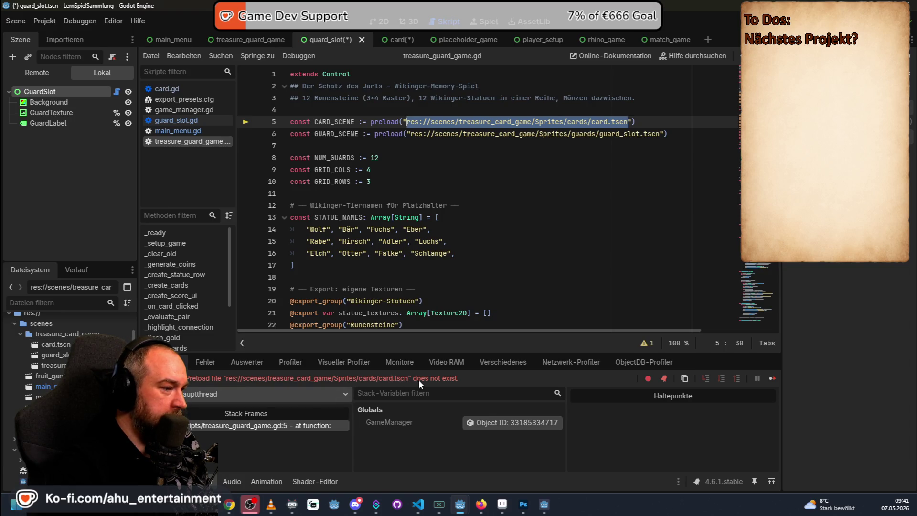
{"action": "mouse_move", "coordinate": [424, 379]}
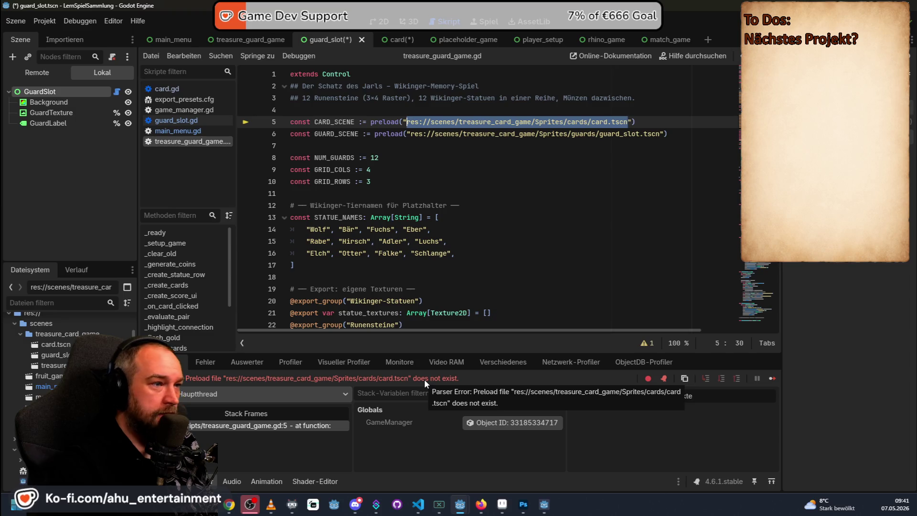
{"action": "left_click_drag", "start_coordinate": [37, 345], "coordinate": [405, 122]}
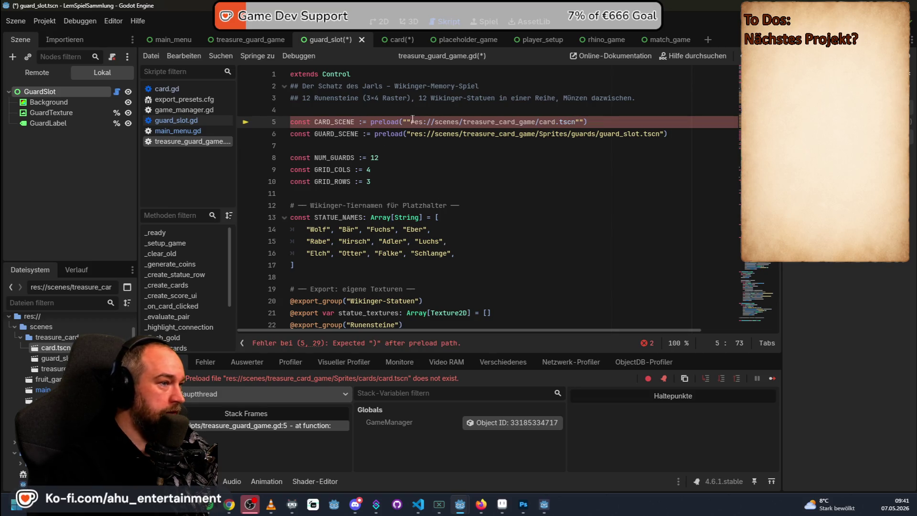
{"action": "mouse_move", "coordinate": [386, 133]}
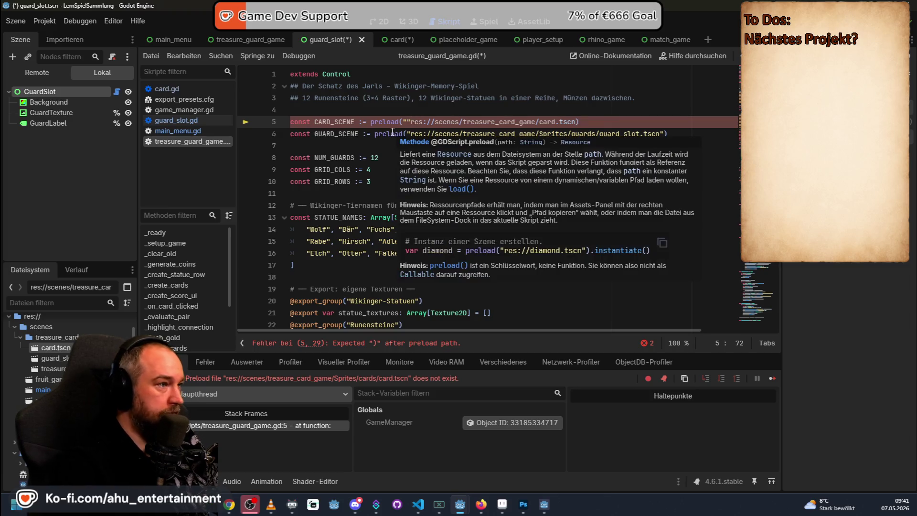
{"action": "type", "text": "\""}
{"action": "left_click", "coordinate": [404, 121]}
{"action": "key", "text": "BackSpace"}
{"action": "key", "text": "BackSpace"}
{"action": "left_click", "coordinate": [574, 122]}
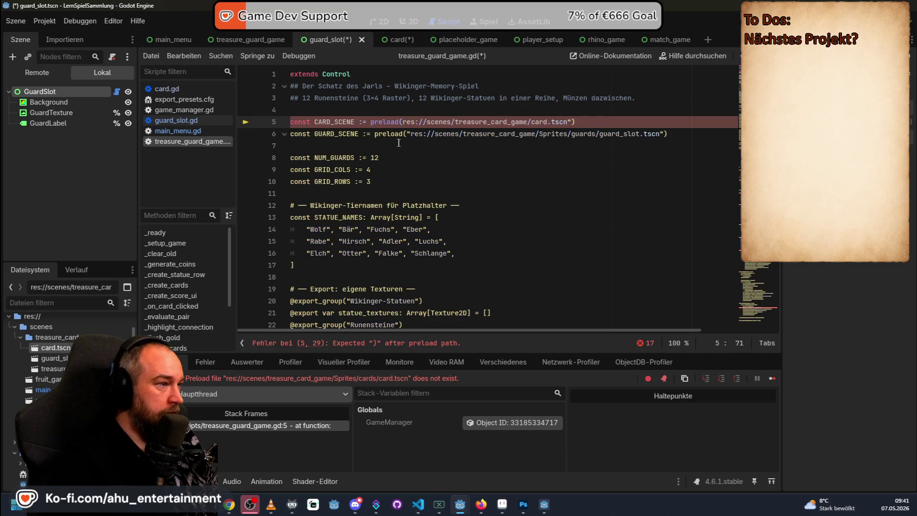
{"action": "type", "text": "\""}
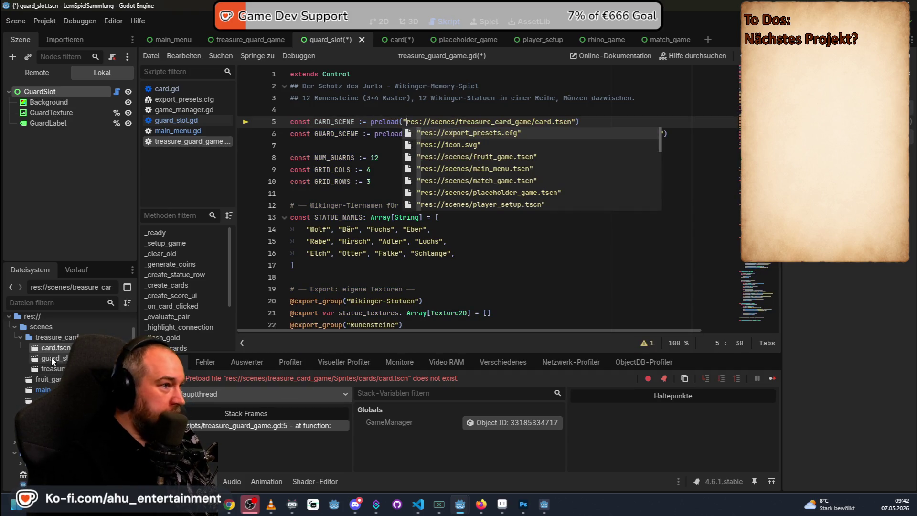
{"action": "left_click", "coordinate": [393, 111]}
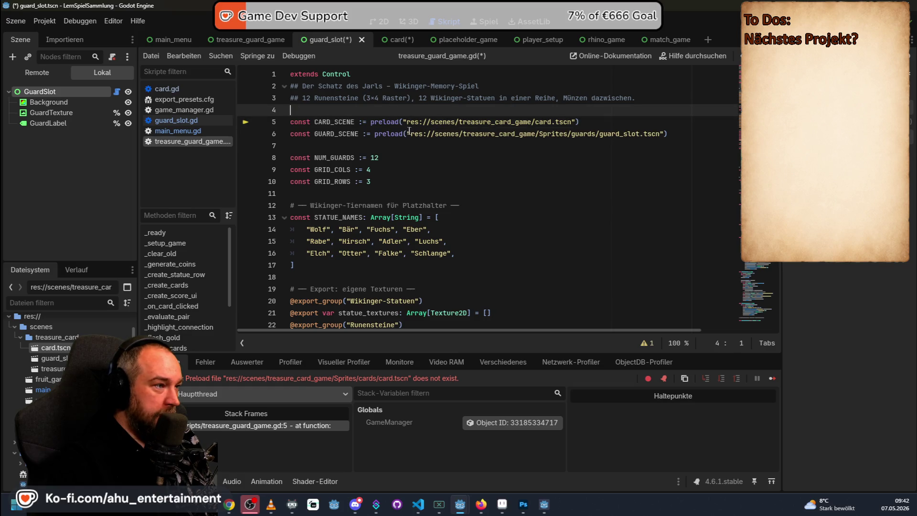
Step: Replace the old path on line 6 with guard_slot.tscn from the treasure_card_game folder
{"action": "left_click_drag", "start_coordinate": [407, 133], "coordinate": [664, 133]}
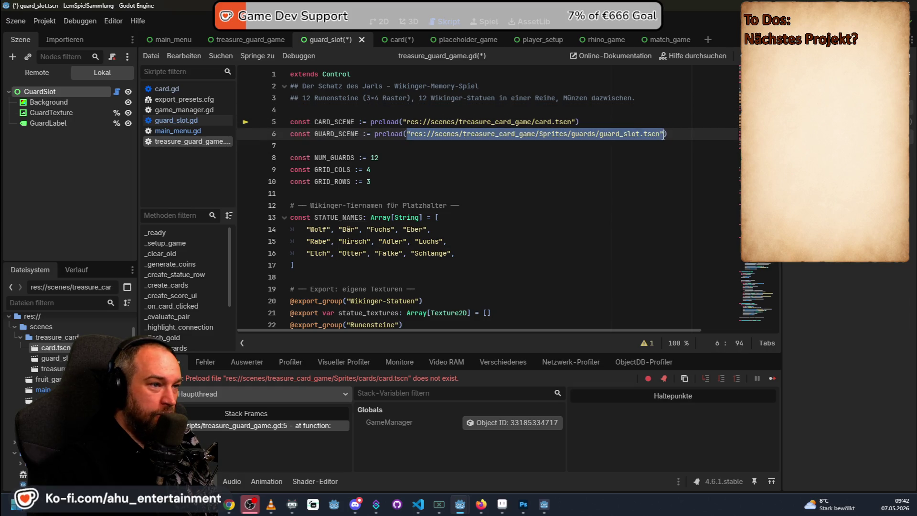
{"action": "left_click_drag", "start_coordinate": [52, 358], "coordinate": [409, 140]}
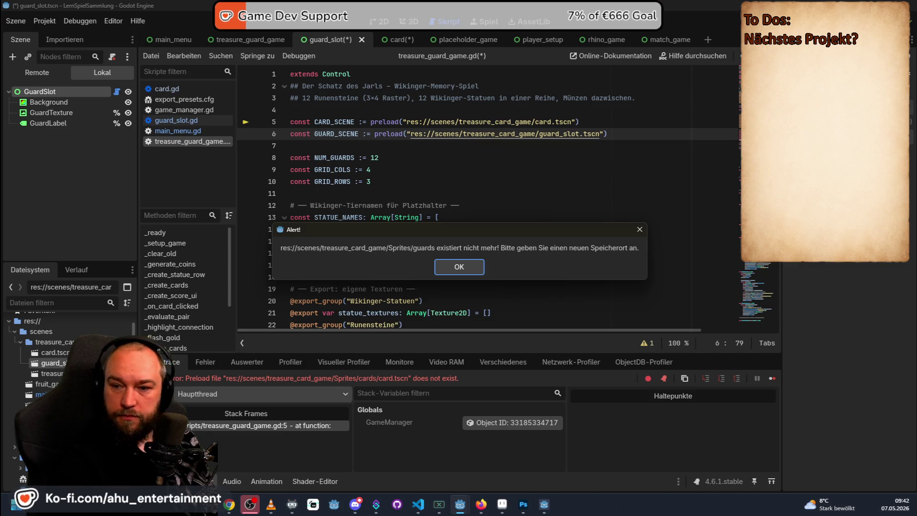
Step: Acknowledge the missing-folder alert, cancel the save, switch to Photoshop and apply Bild > Auto-Farbton to the sheet
{"action": "left_click", "coordinate": [451, 267]}
{"action": "left_click", "coordinate": [567, 407]}
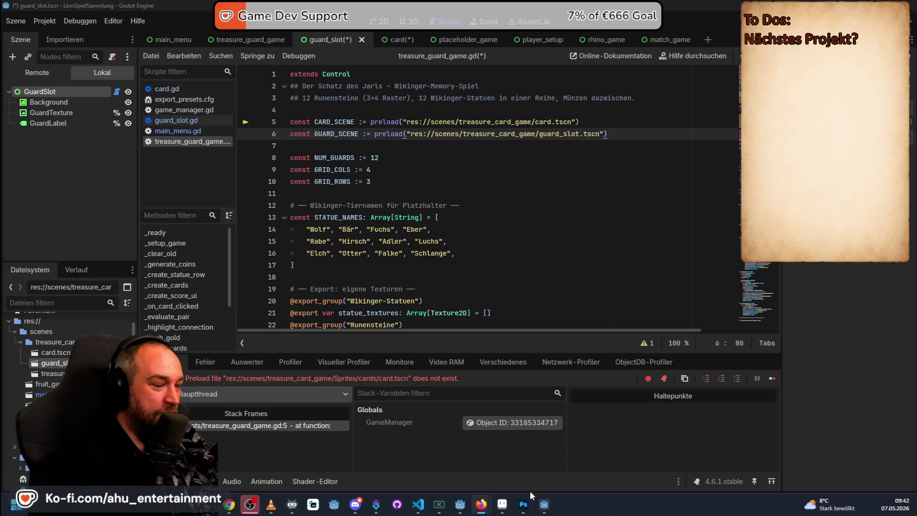
{"action": "left_click", "coordinate": [529, 503]}
{"action": "scroll", "coordinate": [303, 134], "scroll_direction": "down", "scroll_amount": 2}
{"action": "scroll", "coordinate": [303, 135], "scroll_direction": "down", "scroll_amount": 2}
{"action": "scroll", "coordinate": [534, 214], "scroll_direction": "up", "scroll_amount": 3}
{"action": "left_click", "coordinate": [78, 6]}
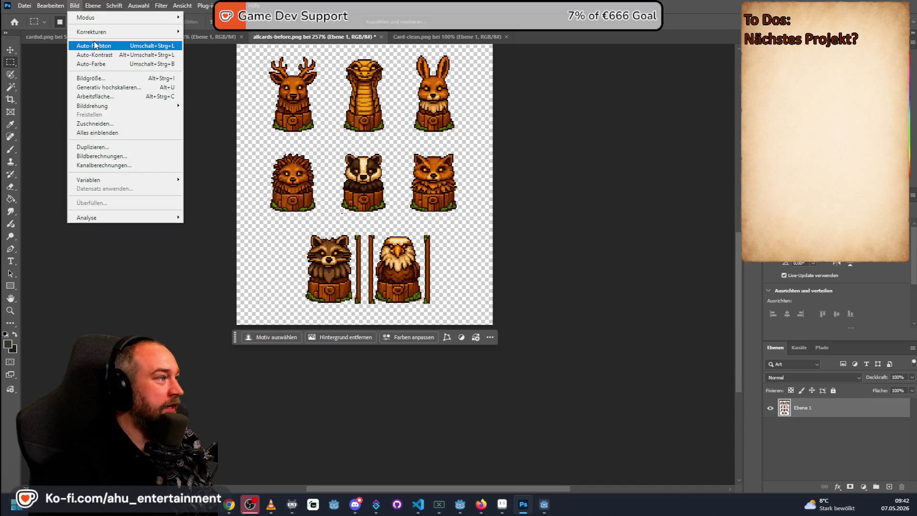
{"action": "left_click", "coordinate": [85, 45]}
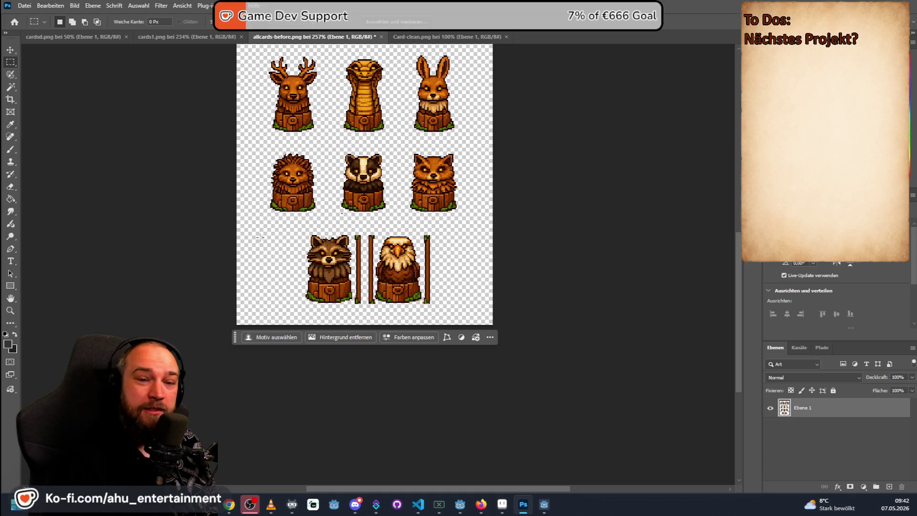
{"action": "left_click", "coordinate": [63, 7]}
{"action": "left_click", "coordinate": [130, 209]}
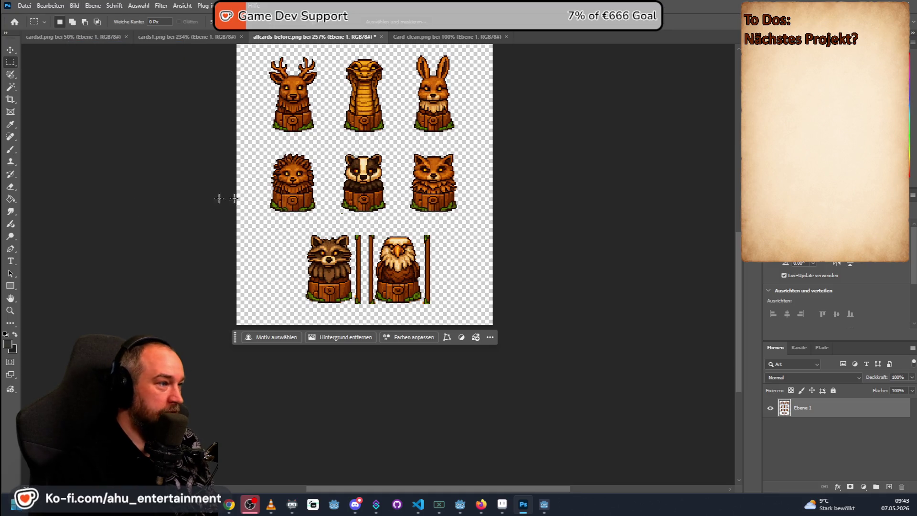
{"action": "scroll", "coordinate": [522, 216], "scroll_direction": "up", "scroll_amount": 2}
{"action": "scroll", "coordinate": [522, 216], "scroll_direction": "up", "scroll_amount": 2}
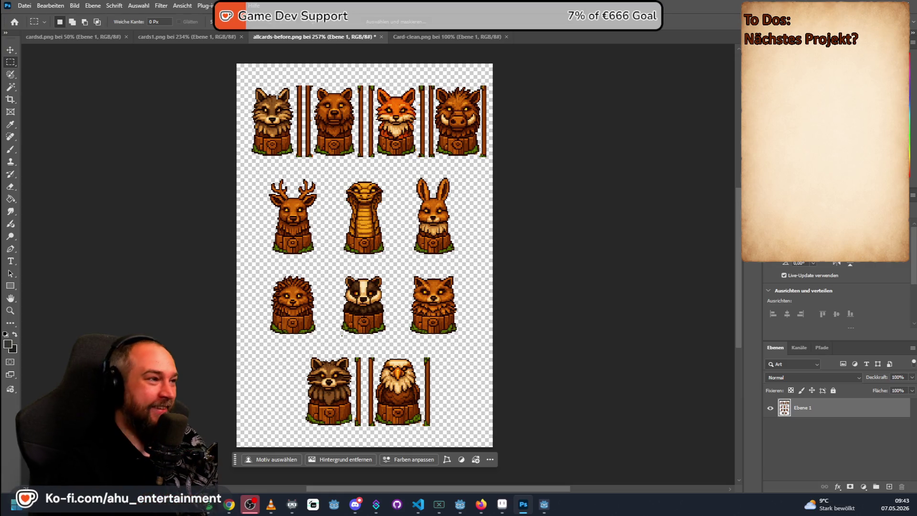
{"action": "scroll", "coordinate": [331, 93], "scroll_direction": "down", "scroll_amount": 2}
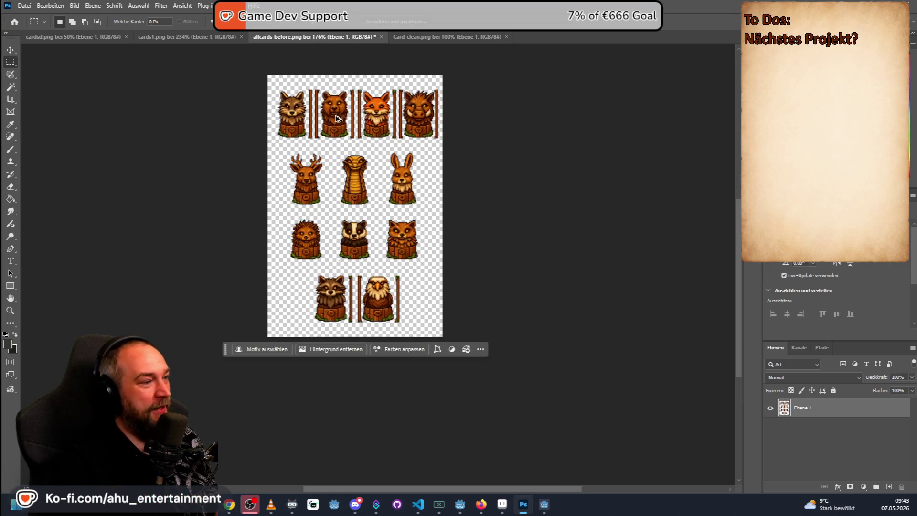
{"action": "scroll", "coordinate": [336, 124], "scroll_direction": "down", "scroll_amount": 1}
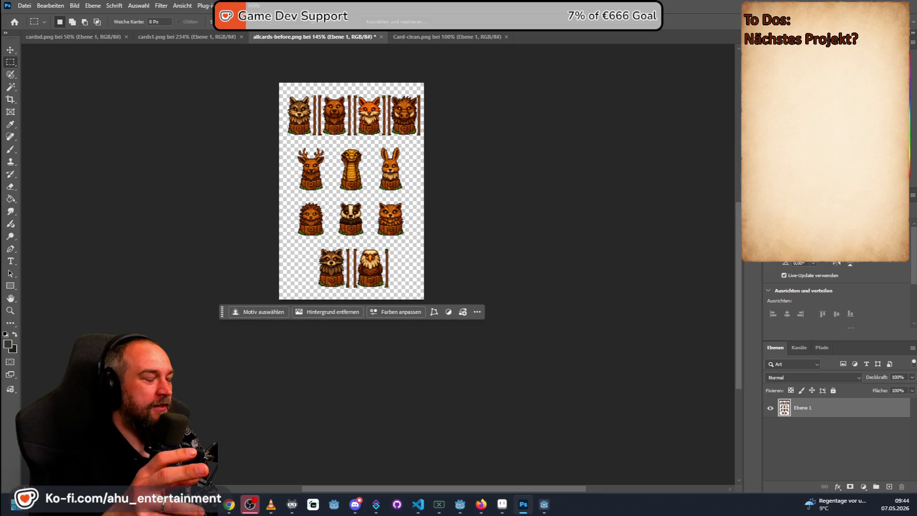
{"action": "scroll", "coordinate": [312, 100], "scroll_direction": "up", "scroll_amount": 2}
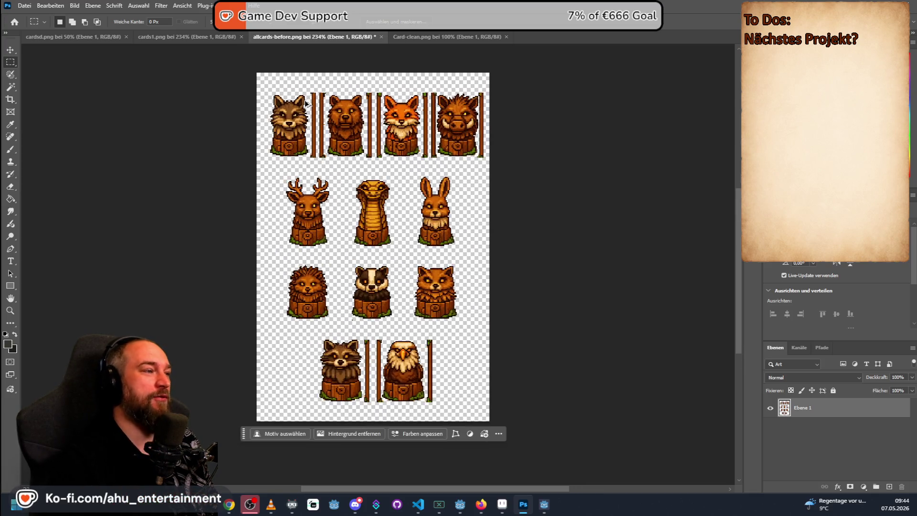
{"action": "scroll", "coordinate": [312, 99], "scroll_direction": "up", "scroll_amount": 3}
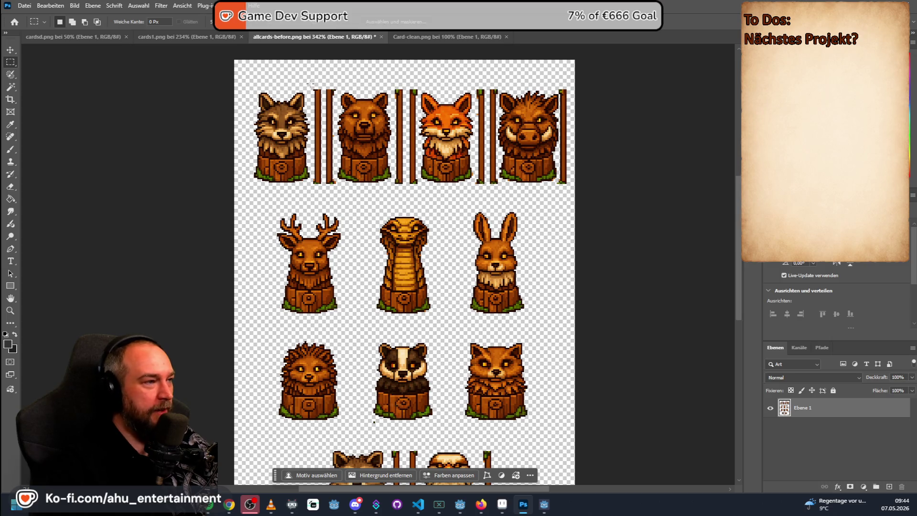
Step: Erase the wooden pillars left of the bear and left of the fox in the top row
{"action": "left_click_drag", "start_coordinate": [311, 82], "coordinate": [340, 192]}
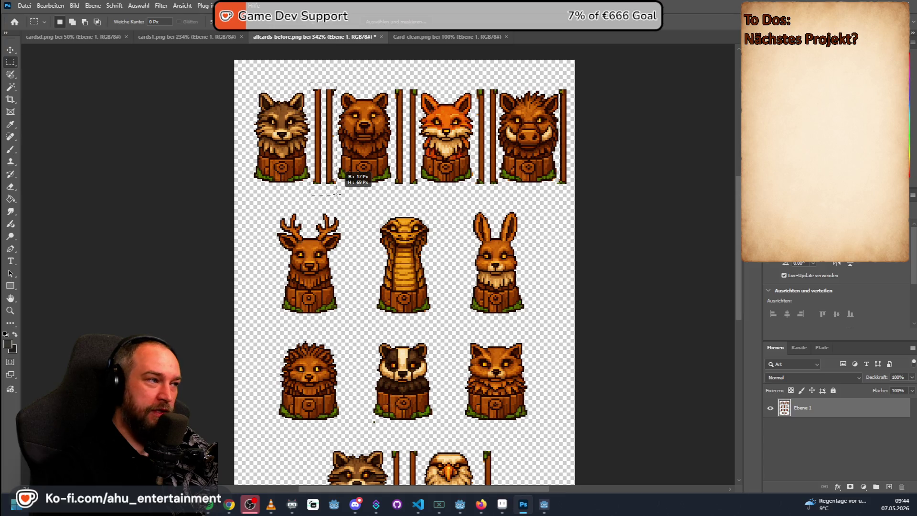
{"action": "left_click_drag", "start_coordinate": [338, 192], "coordinate": [339, 194]}
{"action": "key", "text": "Delete"}
{"action": "key", "text": "ctrl+d"}
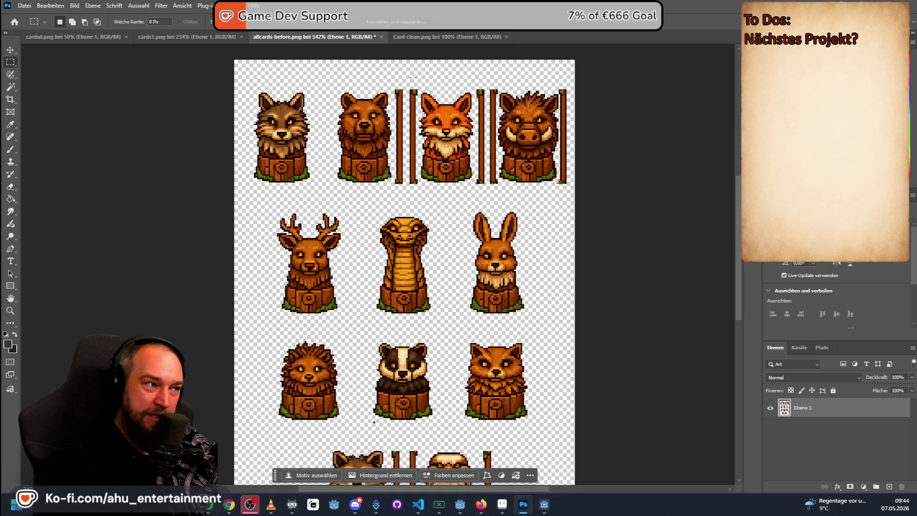
{"action": "left_click_drag", "start_coordinate": [395, 79], "coordinate": [421, 200]}
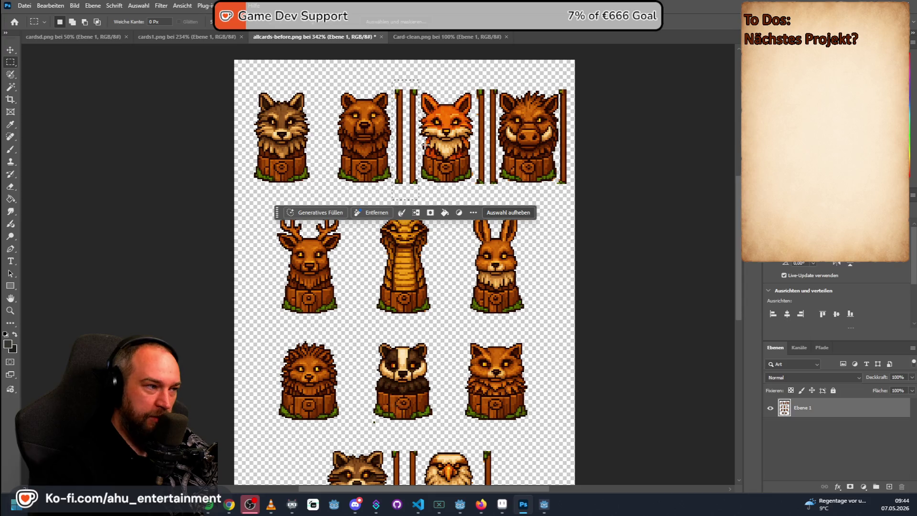
{"action": "key", "text": "Delete"}
{"action": "key", "text": "ctrl+d"}
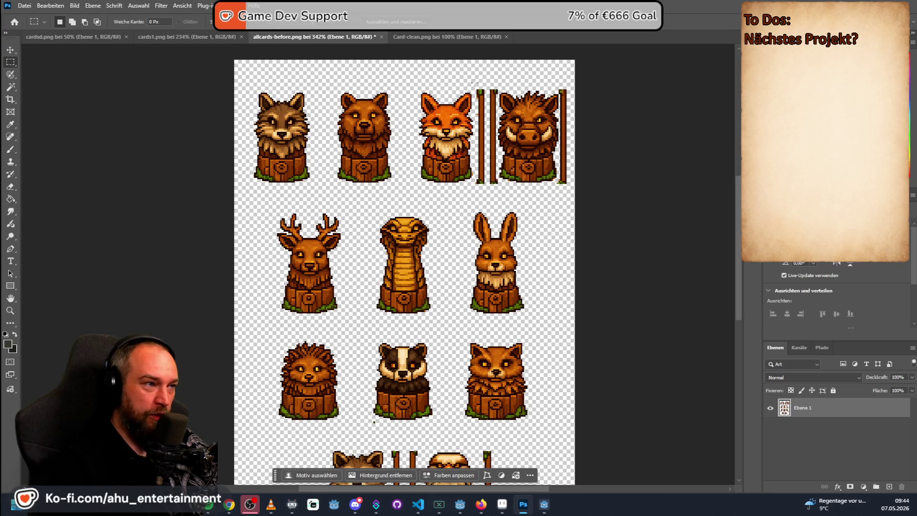
Step: Erase the pillars left of the boar card, reselecting once to get the full height
{"action": "left_click_drag", "start_coordinate": [473, 82], "coordinate": [501, 193]}
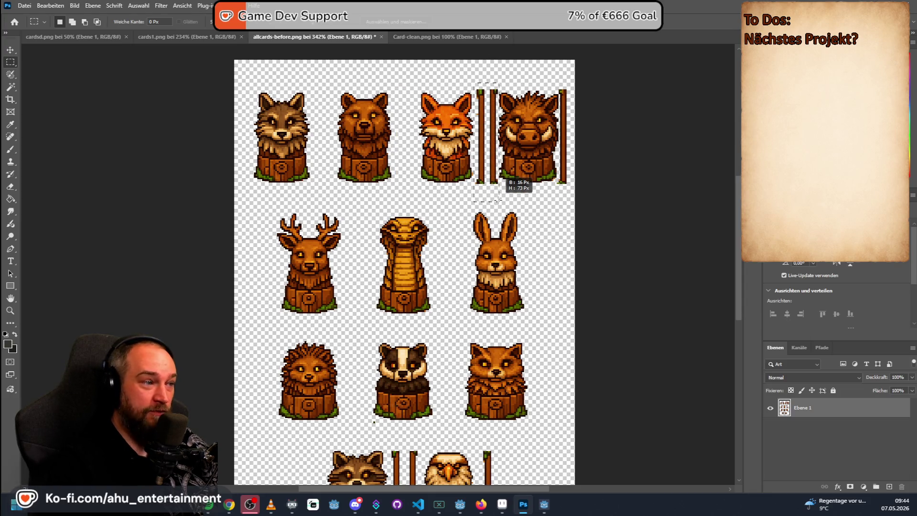
{"action": "left_click_drag", "start_coordinate": [500, 199], "coordinate": [500, 200]}
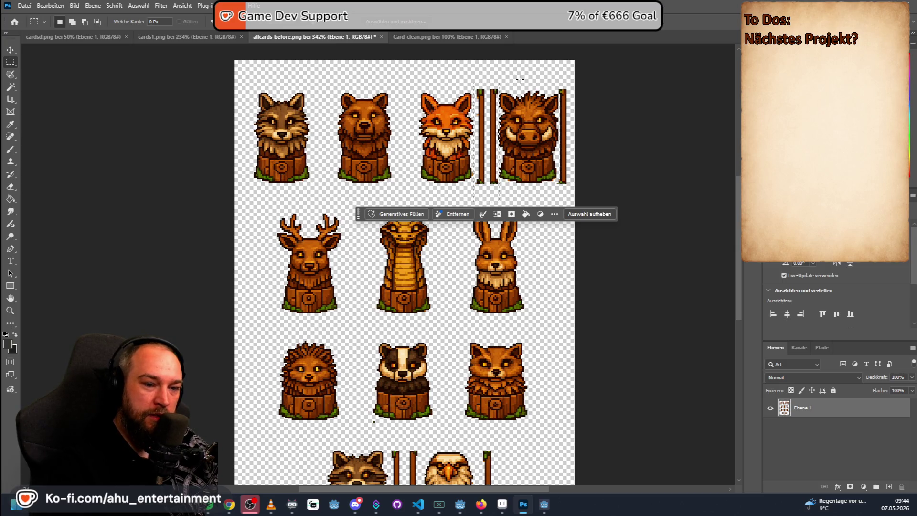
{"action": "key", "text": "ctrl+d"}
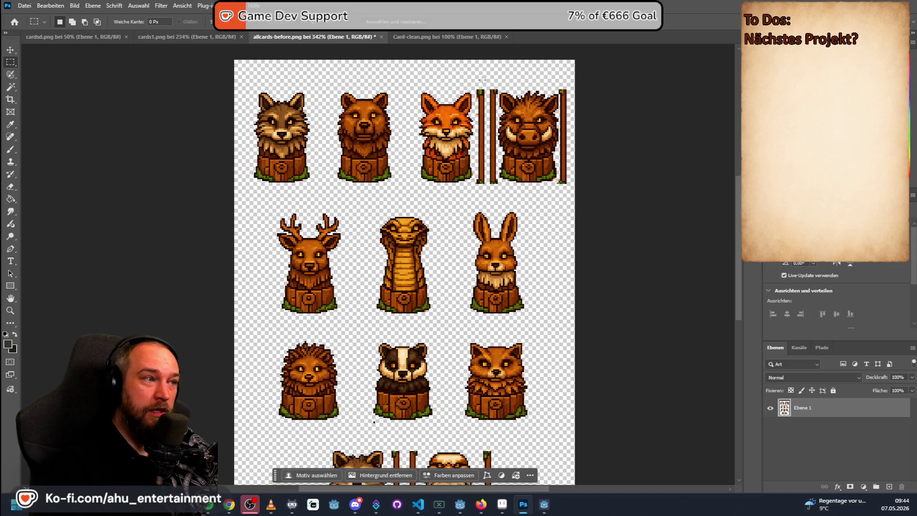
{"action": "scroll", "coordinate": [490, 89], "scroll_direction": "up", "scroll_amount": 1}
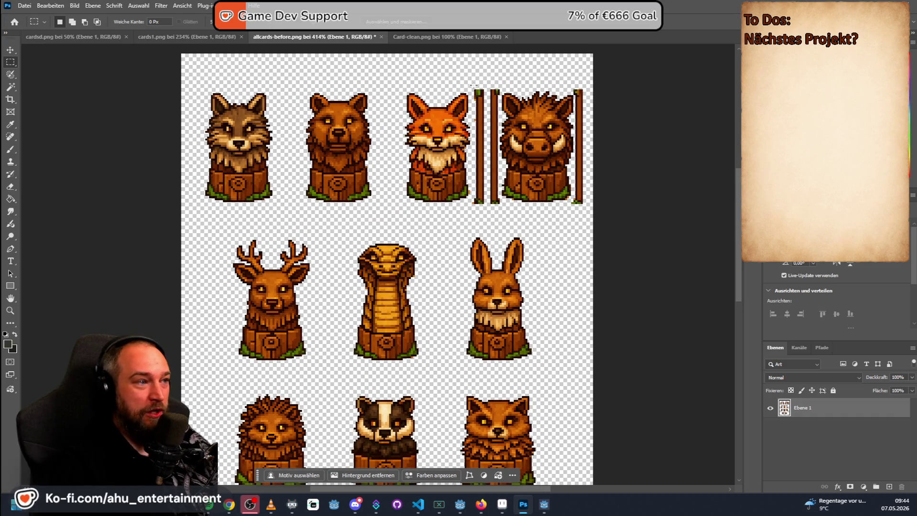
{"action": "left_click_drag", "start_coordinate": [474, 81], "coordinate": [500, 215]}
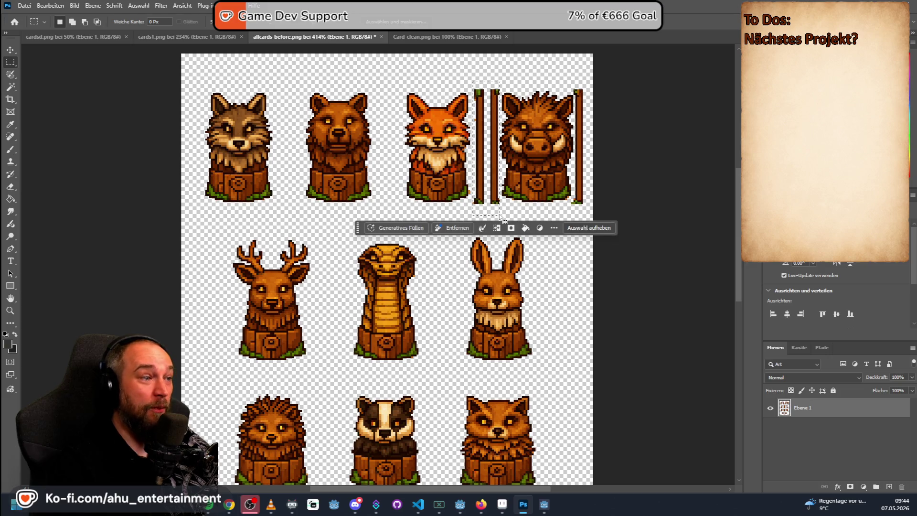
{"action": "key", "text": "Delete"}
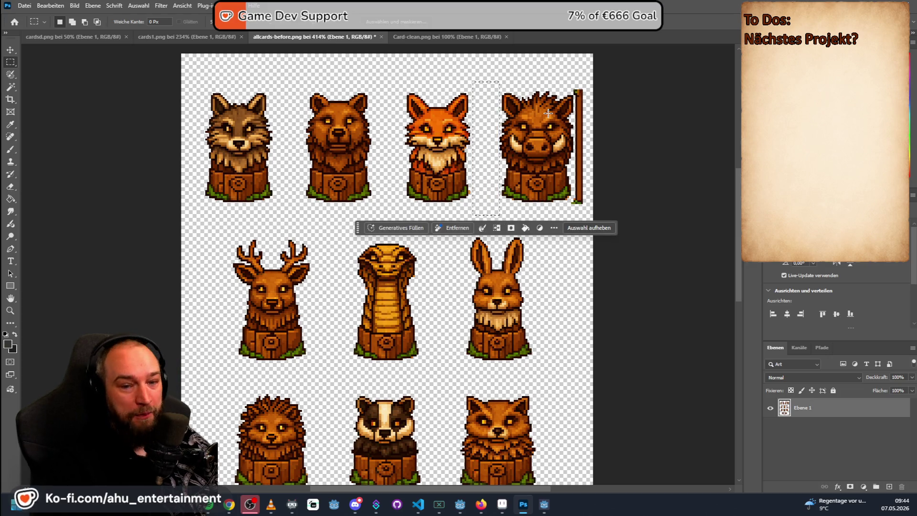
{"action": "left_click", "coordinate": [578, 92]}
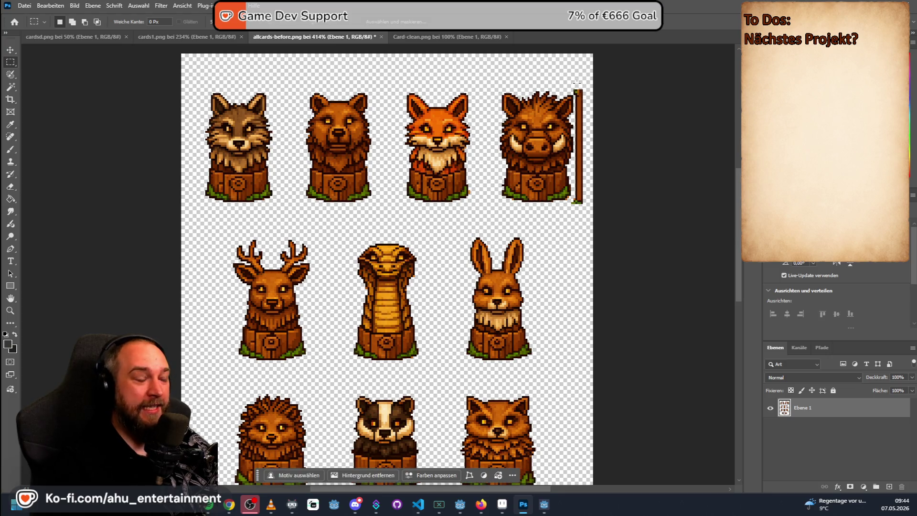
Step: Erase the pillar right of the boar, select a small area at its base, then Alt+Tab to Steam
{"action": "left_click_drag", "start_coordinate": [574, 83], "coordinate": [591, 225]}
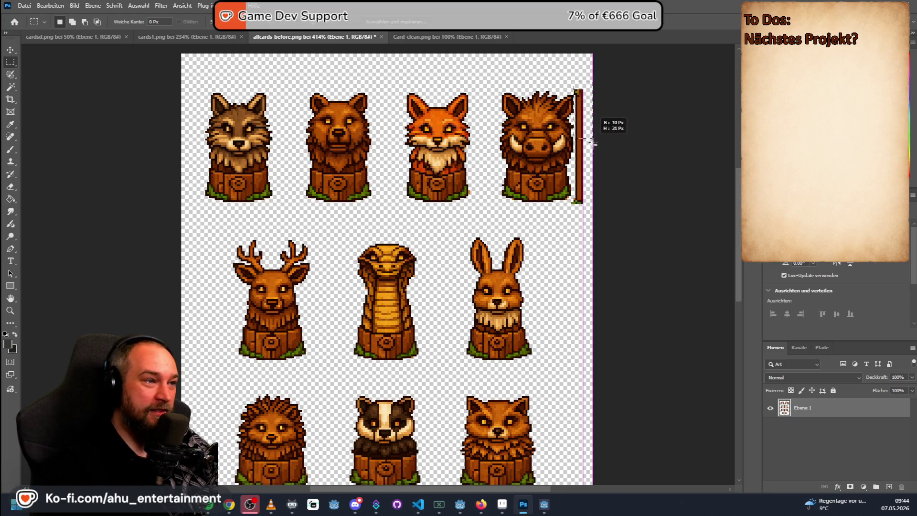
{"action": "key", "text": "Delete"}
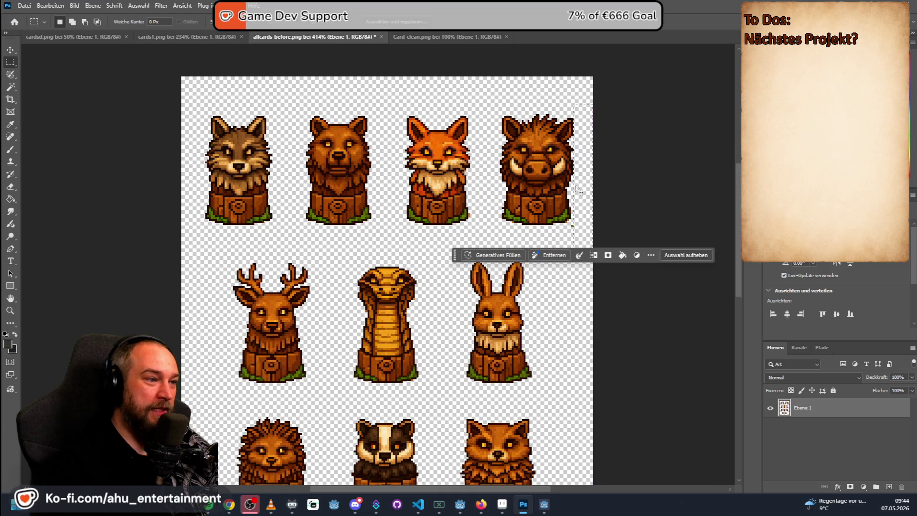
{"action": "scroll", "coordinate": [573, 208], "scroll_direction": "down", "scroll_amount": 1}
{"action": "left_click", "coordinate": [569, 194]}
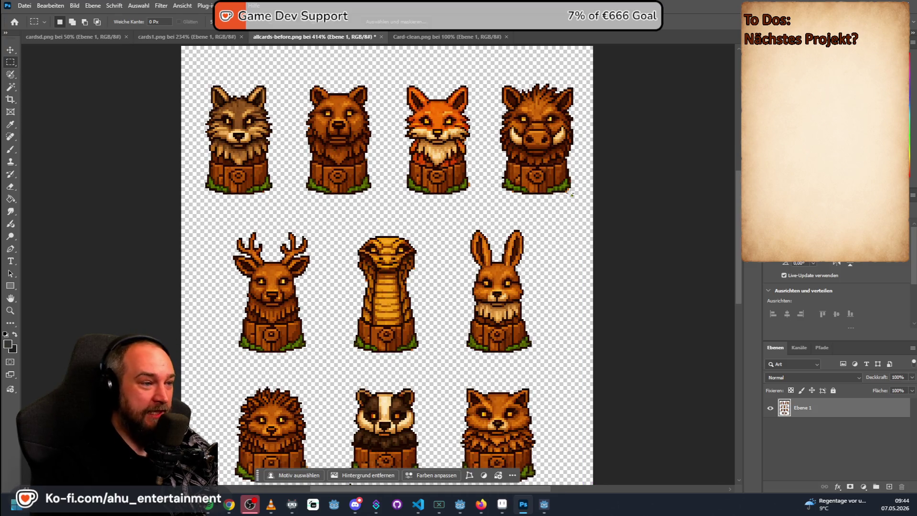
{"action": "left_click_drag", "start_coordinate": [568, 184], "coordinate": [577, 215]}
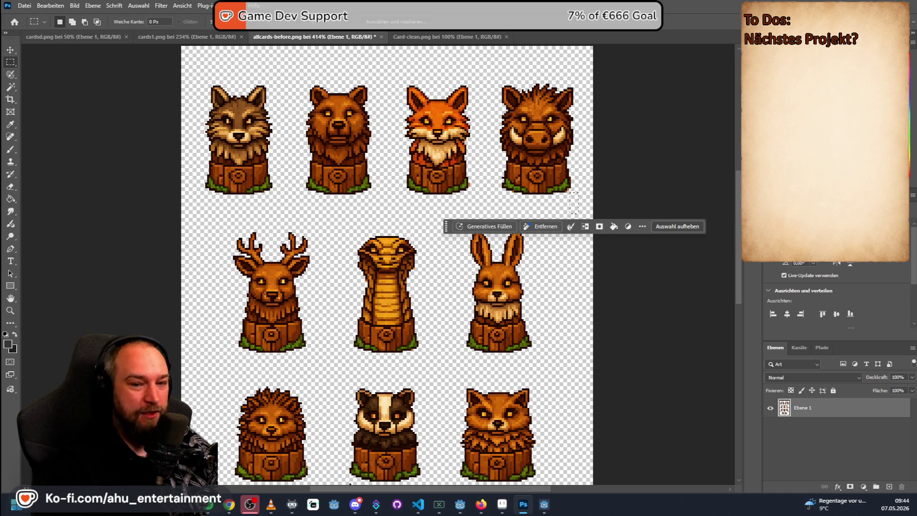
{"action": "key", "text": "alt+Tab"}
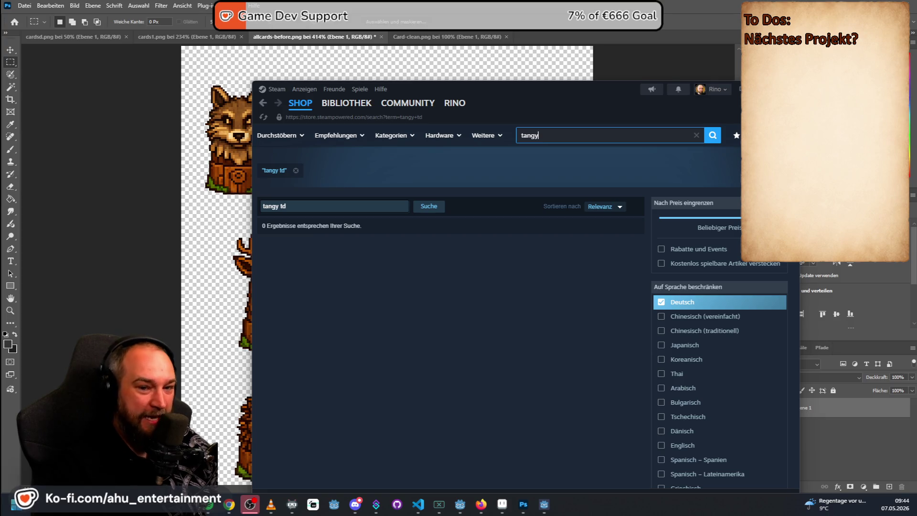
Step: Filter the library for "king" and open the store page for The Succession of Changing Kings
{"action": "left_click", "coordinate": [346, 103]}
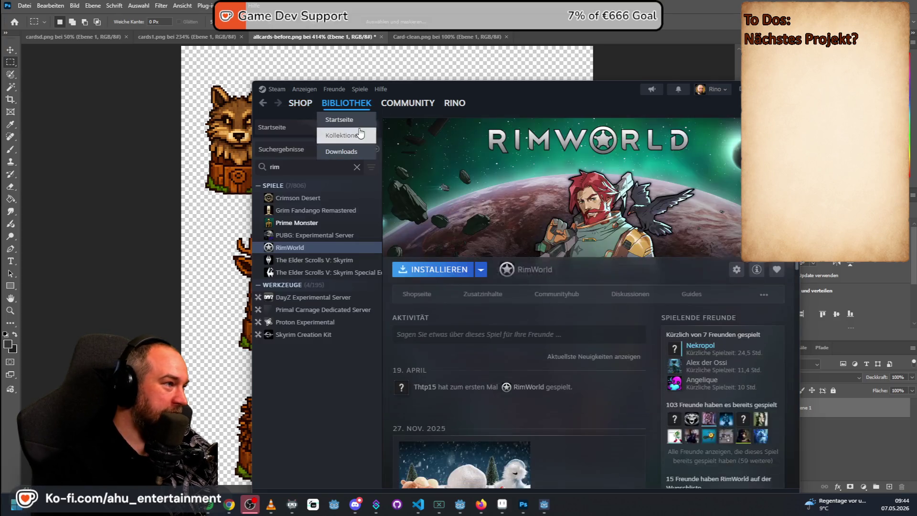
{"action": "scroll", "coordinate": [327, 277], "scroll_direction": "down", "scroll_amount": 10}
{"action": "scroll", "coordinate": [356, 345], "scroll_direction": "down", "scroll_amount": 10}
{"action": "scroll", "coordinate": [372, 350], "scroll_direction": "up", "scroll_amount": 20}
{"action": "scroll", "coordinate": [352, 272], "scroll_direction": "down", "scroll_amount": 3}
{"action": "scroll", "coordinate": [333, 194], "scroll_direction": "down", "scroll_amount": 3}
{"action": "left_click", "coordinate": [315, 168]}
{"action": "type", "text": "king"}
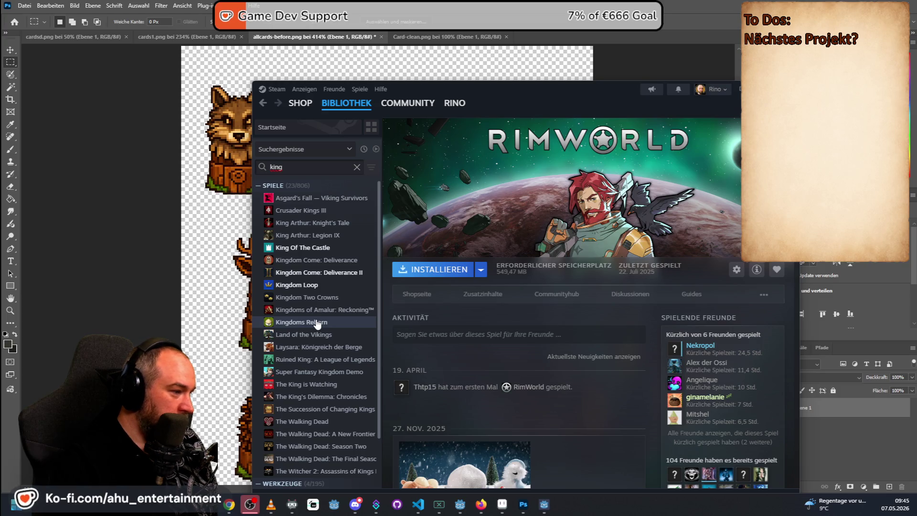
{"action": "left_click", "coordinate": [337, 409]}
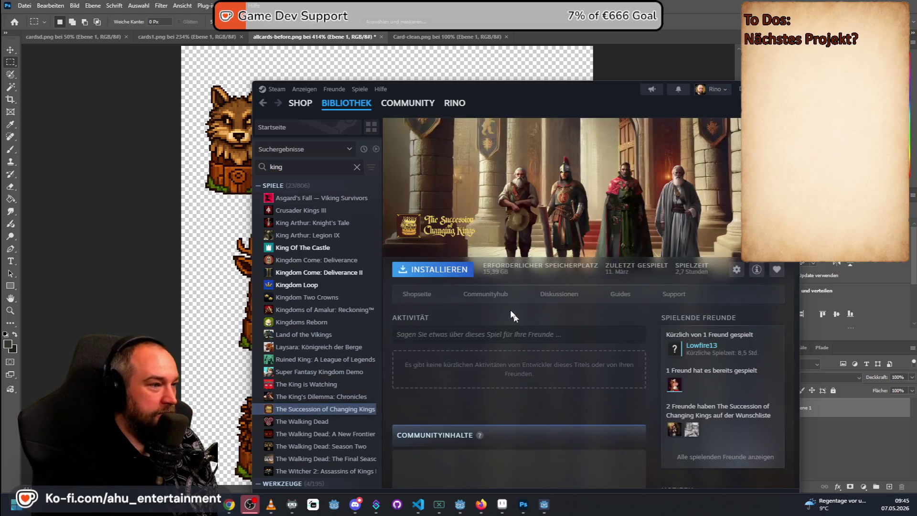
{"action": "left_click", "coordinate": [417, 295]}
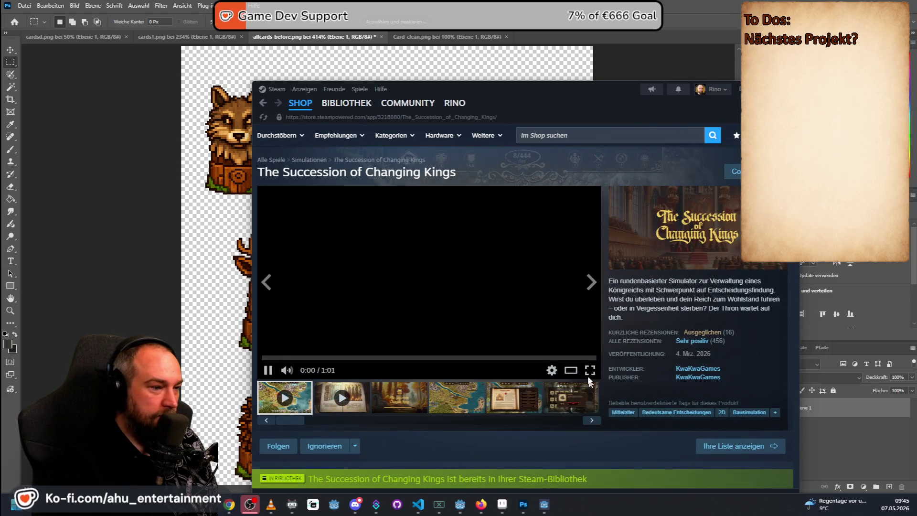
Step: Step through the showcase to the map screenshot, view it full screen and close it
{"action": "left_click", "coordinate": [406, 402]}
{"action": "left_click", "coordinate": [455, 390]}
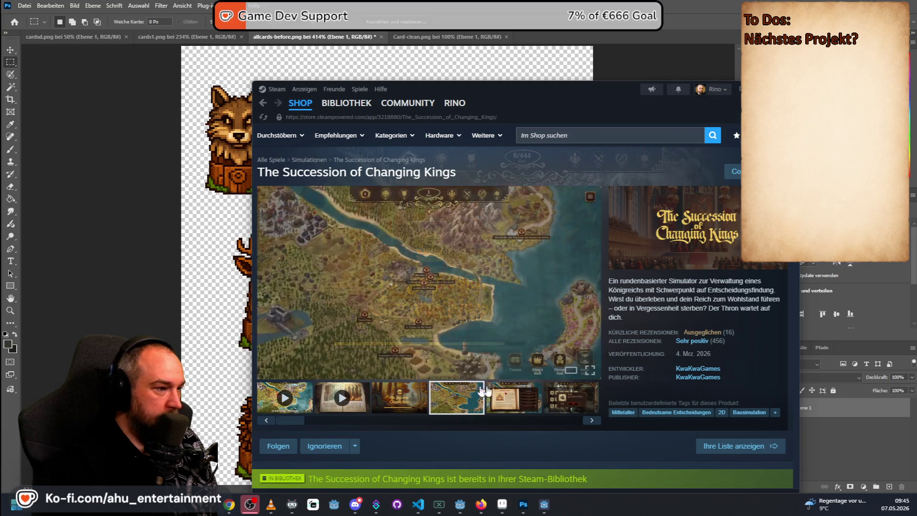
{"action": "left_click", "coordinate": [588, 371]}
{"action": "key", "text": "Escape"}
Step: Advance through the Granary and Exile of Tenebris shots to the castle hall, view it full screen and close it
{"action": "left_click", "coordinate": [514, 398]}
{"action": "left_click", "coordinate": [563, 401]}
{"action": "left_click", "coordinate": [513, 398]}
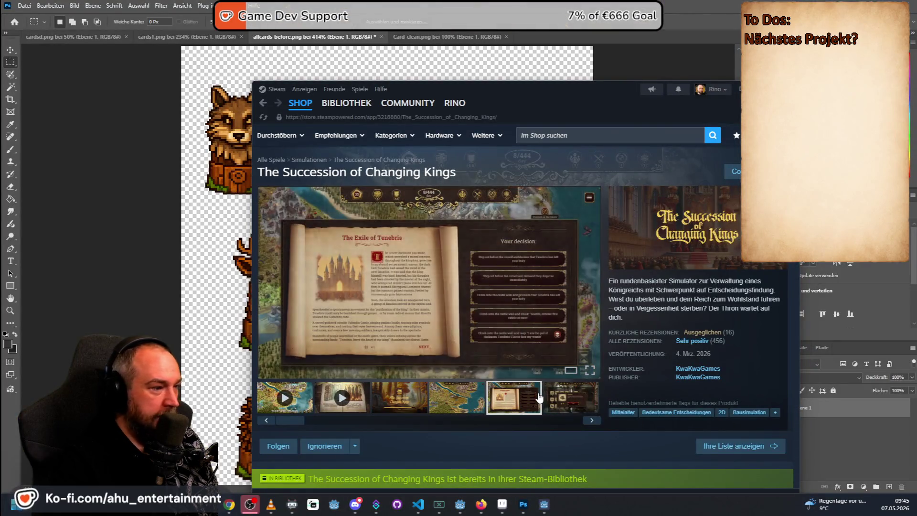
{"action": "left_click", "coordinate": [592, 420]}
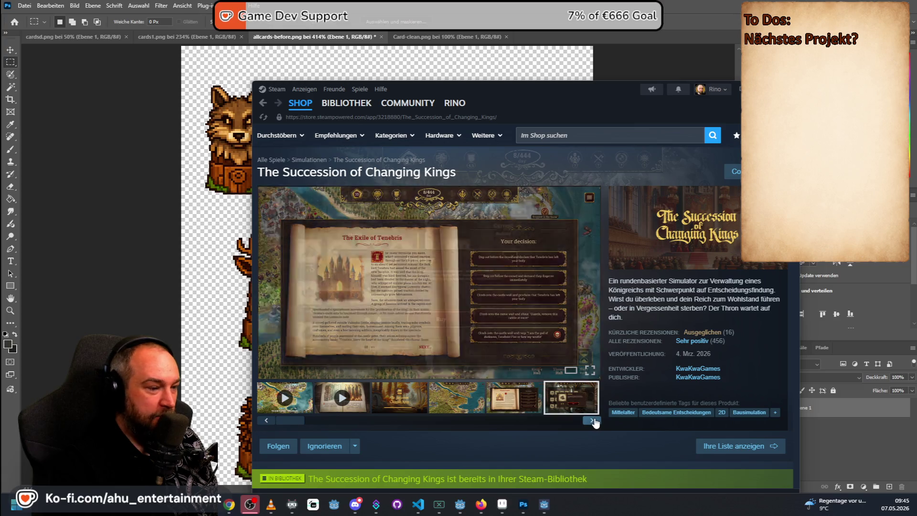
{"action": "left_click", "coordinate": [593, 421]}
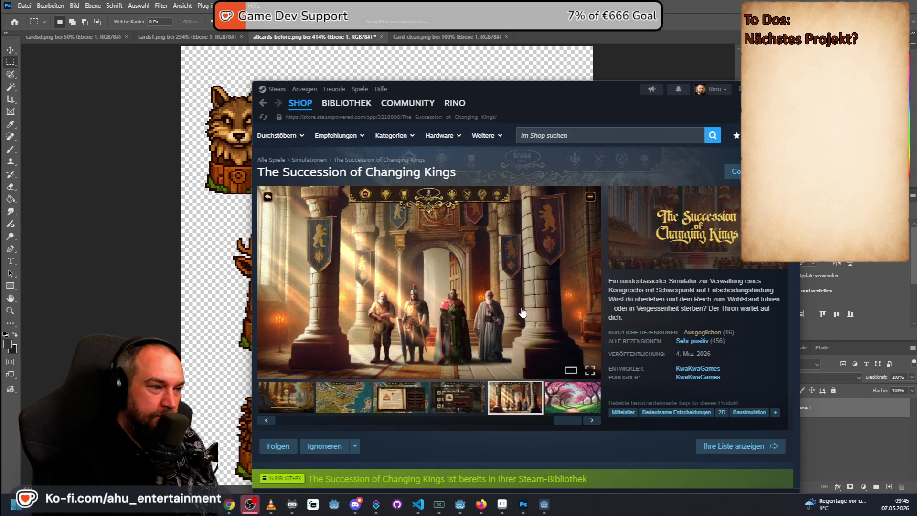
{"action": "left_click", "coordinate": [589, 372]}
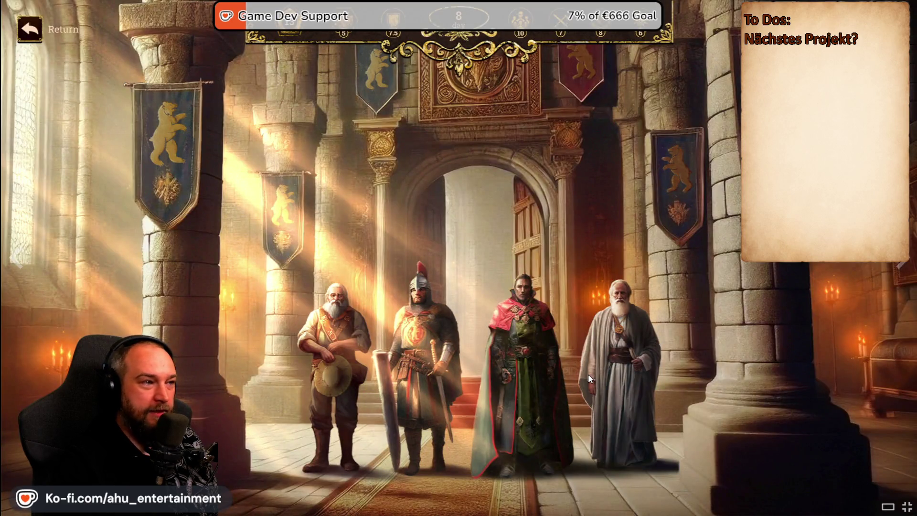
{"action": "key", "text": "Escape"}
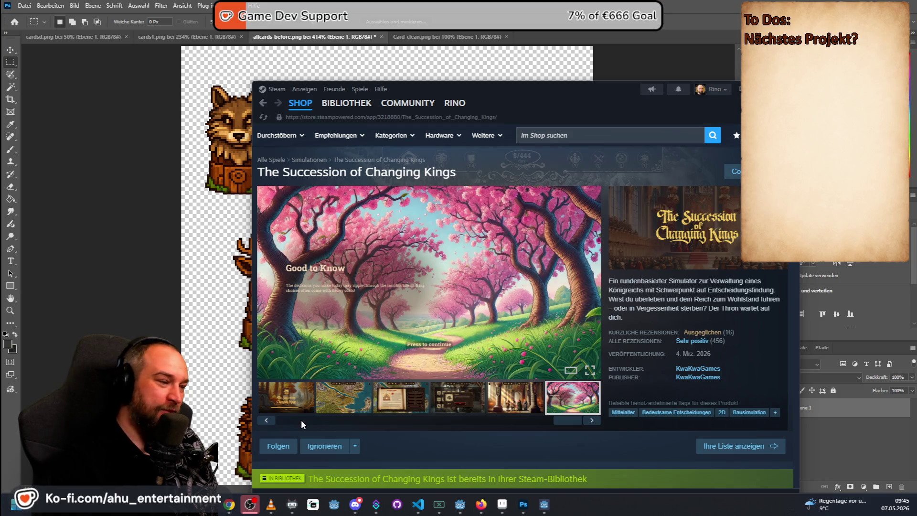
{"action": "left_click_drag", "start_coordinate": [566, 420], "coordinate": [277, 423]}
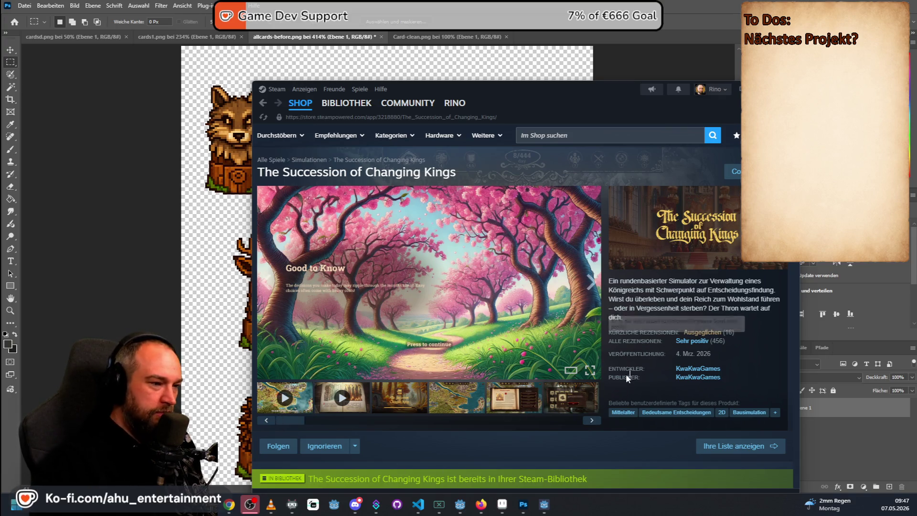
{"action": "left_click", "coordinate": [701, 333]}
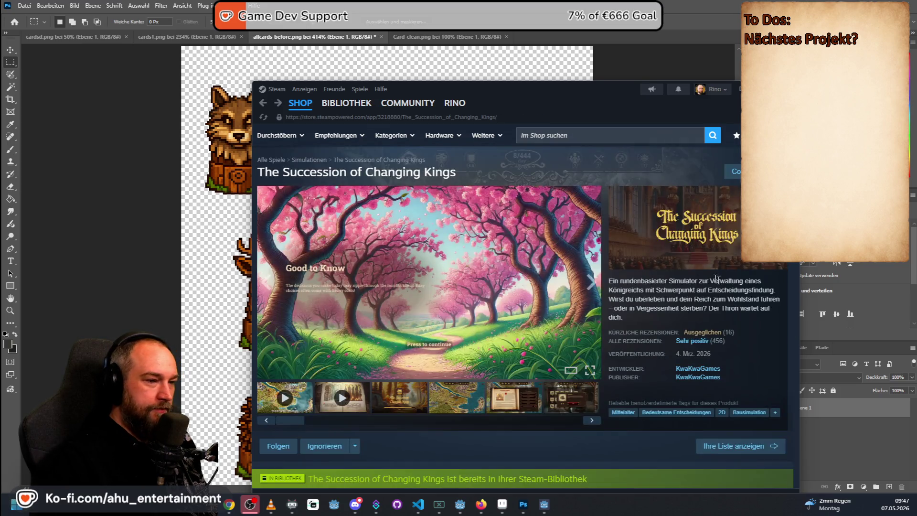
{"action": "scroll", "coordinate": [470, 295], "scroll_direction": "down", "scroll_amount": 5}
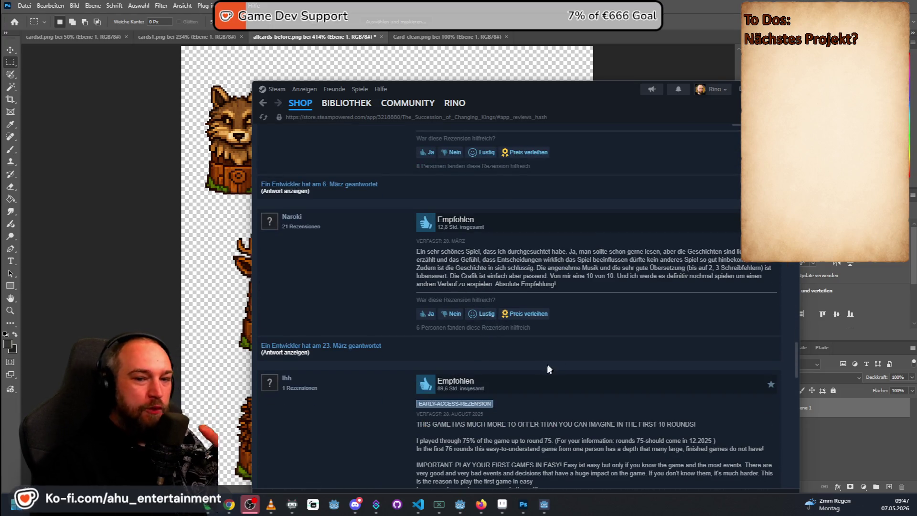
Step: Go back to the store page and show the map screenshot in the showcase
{"action": "key", "text": "alt+Left"}
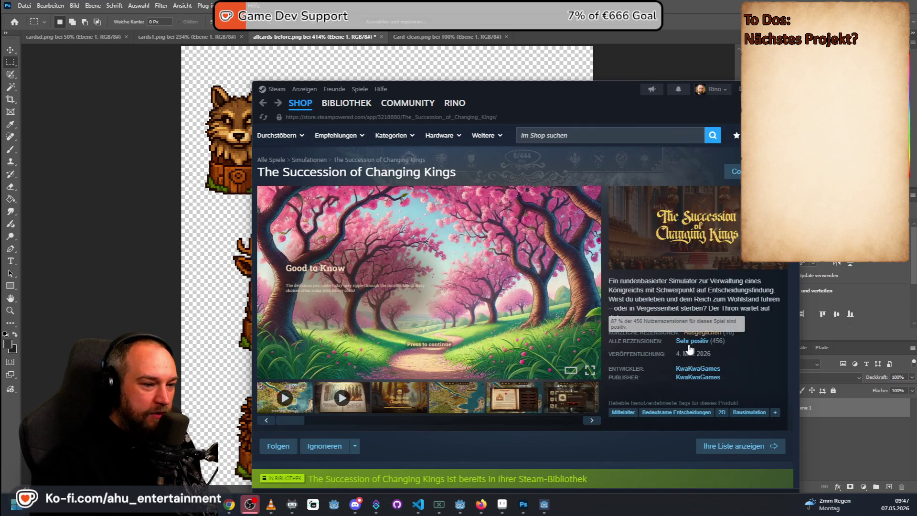
{"action": "scroll", "coordinate": [430, 322], "scroll_direction": "down", "scroll_amount": 3}
{"action": "left_click", "coordinate": [415, 306]}
{"action": "left_click", "coordinate": [457, 316]}
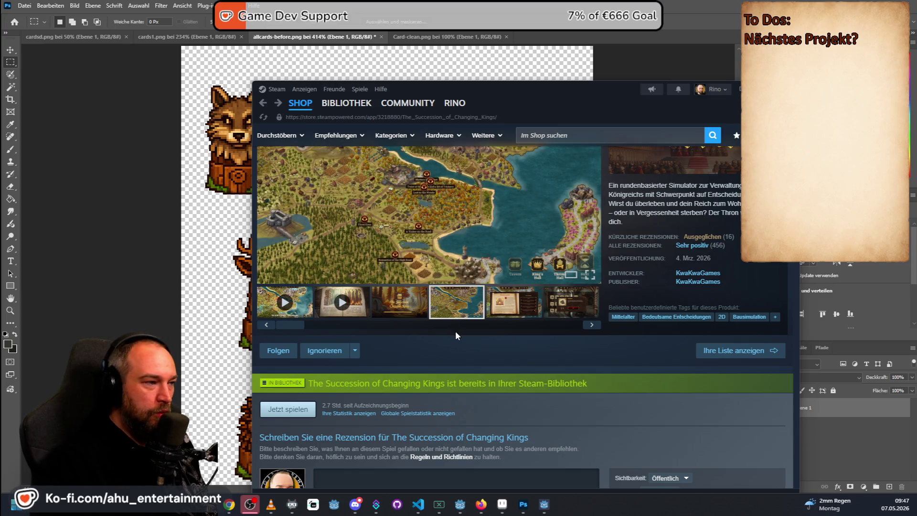
{"action": "scroll", "coordinate": [412, 336], "scroll_direction": "down", "scroll_amount": 4}
{"action": "scroll", "coordinate": [417, 330], "scroll_direction": "down", "scroll_amount": 8}
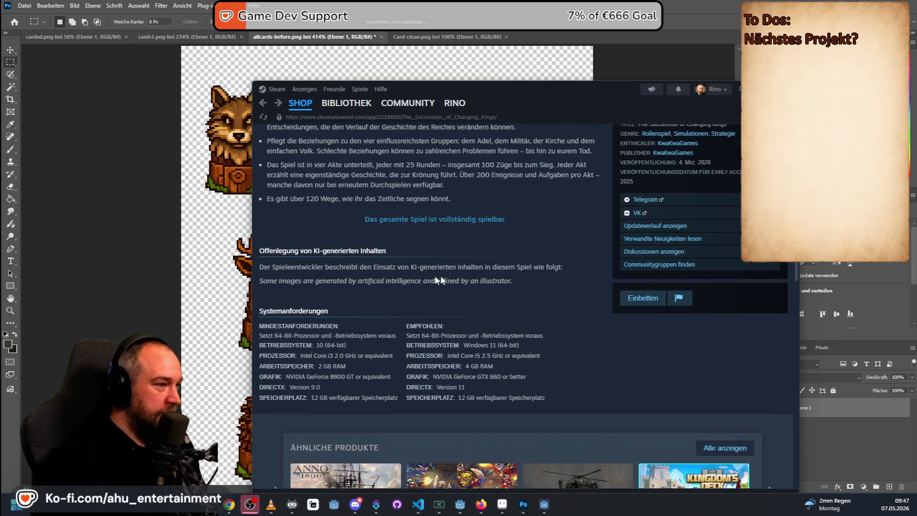
Step: Highlight the AI-generated content disclosure, clear it, then bring Photoshop's card sheet to the front
{"action": "left_click_drag", "start_coordinate": [554, 286], "coordinate": [267, 280]}
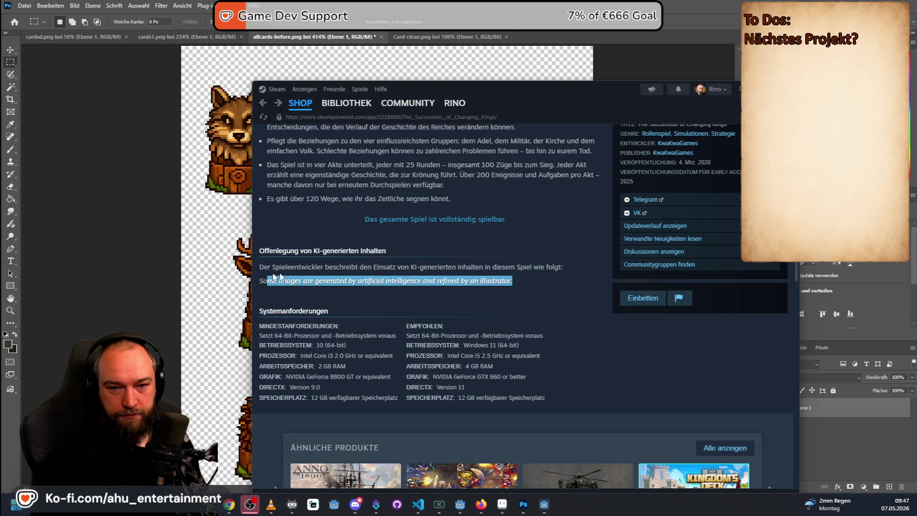
{"action": "left_click", "coordinate": [307, 286]}
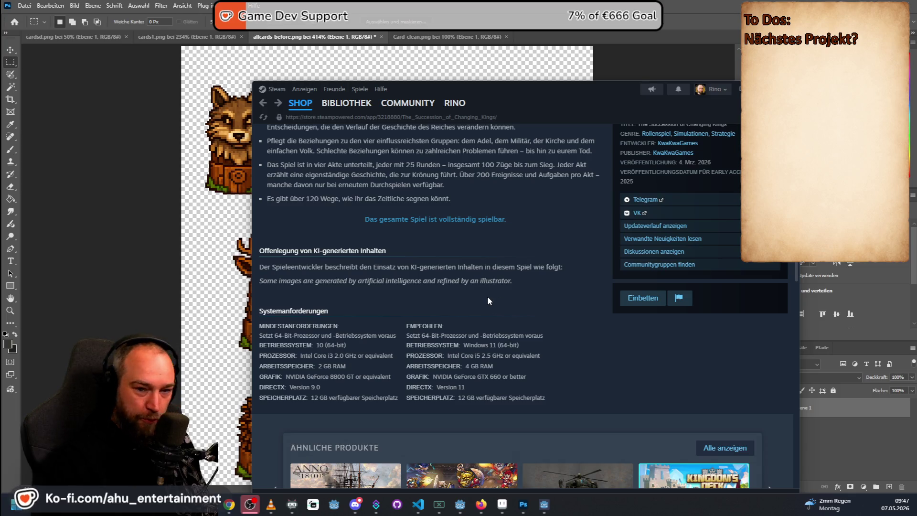
{"action": "scroll", "coordinate": [500, 316], "scroll_direction": "up", "scroll_amount": 2}
{"action": "scroll", "coordinate": [502, 333], "scroll_direction": "up", "scroll_amount": 3}
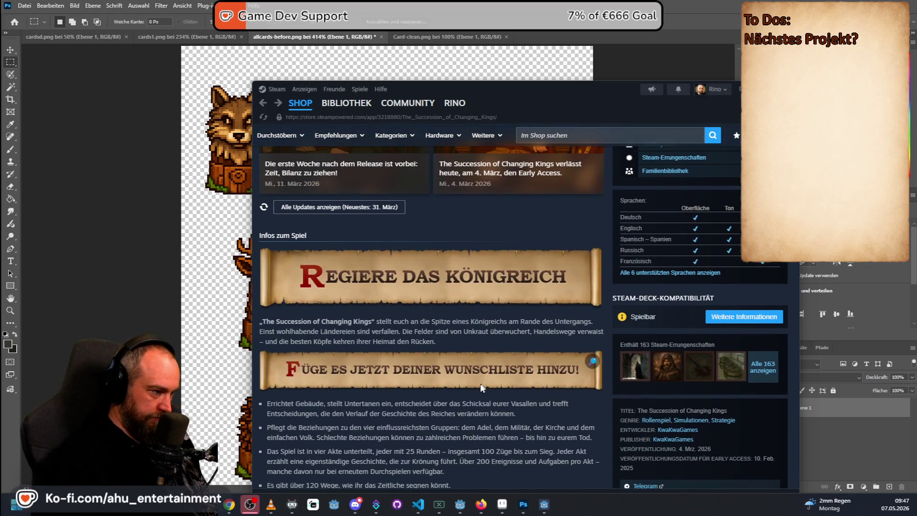
{"action": "scroll", "coordinate": [466, 429], "scroll_direction": "up", "scroll_amount": 1}
{"action": "scroll", "coordinate": [460, 427], "scroll_direction": "up", "scroll_amount": 3}
{"action": "scroll", "coordinate": [460, 426], "scroll_direction": "up", "scroll_amount": 2}
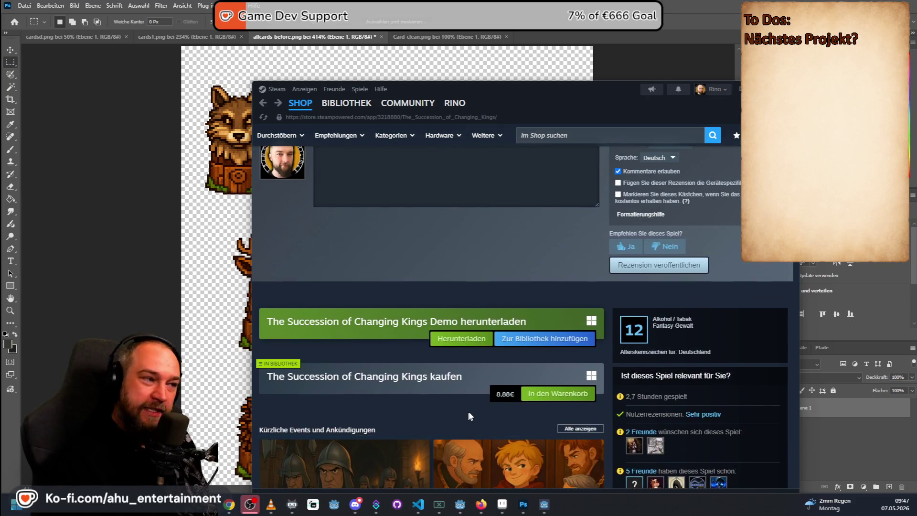
{"action": "scroll", "coordinate": [471, 412], "scroll_direction": "up", "scroll_amount": 2}
{"action": "scroll", "coordinate": [470, 415], "scroll_direction": "up", "scroll_amount": 2}
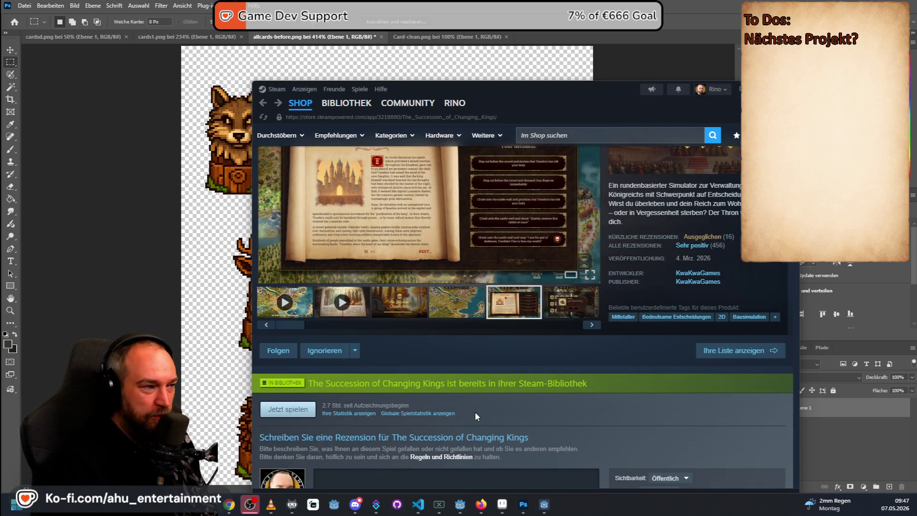
{"action": "scroll", "coordinate": [475, 412], "scroll_direction": "down", "scroll_amount": 5}
{"action": "scroll", "coordinate": [475, 411], "scroll_direction": "down", "scroll_amount": 5}
{"action": "scroll", "coordinate": [476, 411], "scroll_direction": "down", "scroll_amount": 3}
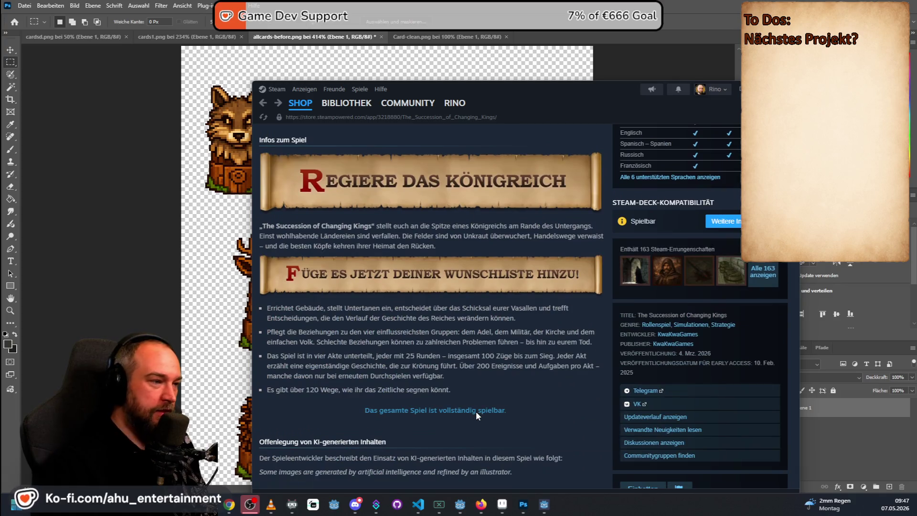
{"action": "scroll", "coordinate": [476, 411], "scroll_direction": "up", "scroll_amount": 4}
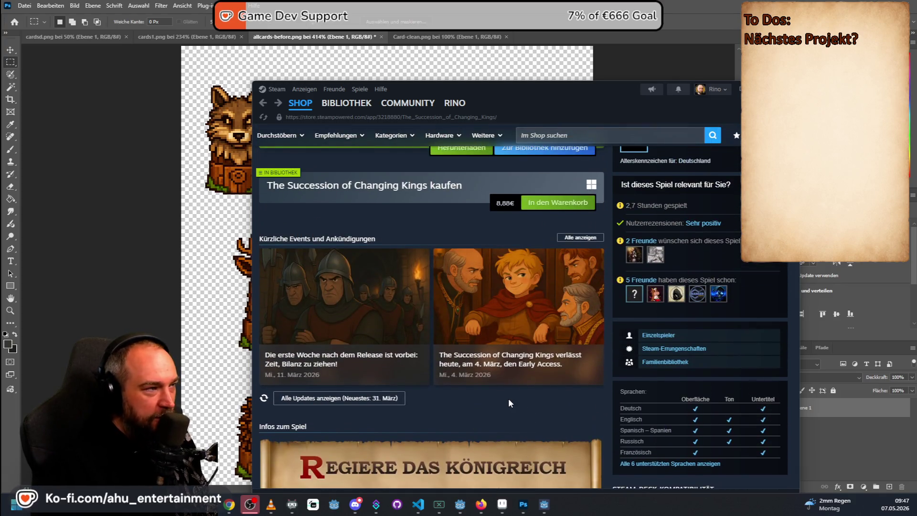
{"action": "scroll", "coordinate": [508, 397], "scroll_direction": "up", "scroll_amount": 4}
{"action": "scroll", "coordinate": [515, 387], "scroll_direction": "up", "scroll_amount": 3}
{"action": "scroll", "coordinate": [515, 382], "scroll_direction": "up", "scroll_amount": 3}
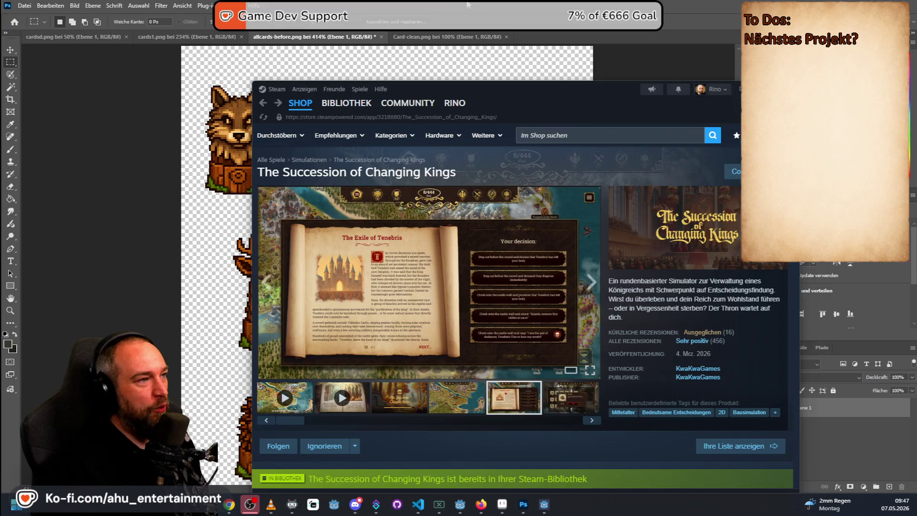
{"action": "left_click", "coordinate": [523, 504]}
{"action": "scroll", "coordinate": [347, 305], "scroll_direction": "down", "scroll_amount": 2}
{"action": "scroll", "coordinate": [348, 305], "scroll_direction": "down", "scroll_amount": 2}
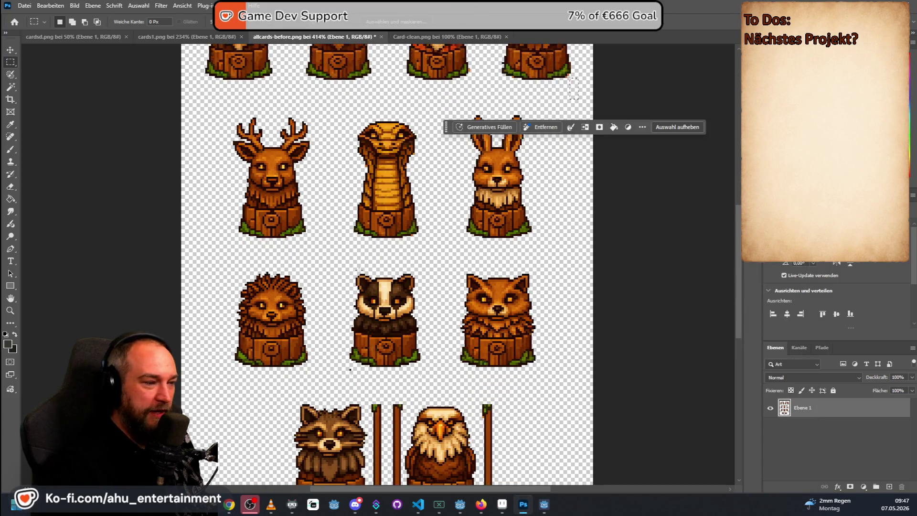
{"action": "scroll", "coordinate": [349, 286], "scroll_direction": "down", "scroll_amount": 3}
{"action": "scroll", "coordinate": [350, 232], "scroll_direction": "down", "scroll_amount": 2}
{"action": "scroll", "coordinate": [373, 327], "scroll_direction": "up", "scroll_amount": 2}
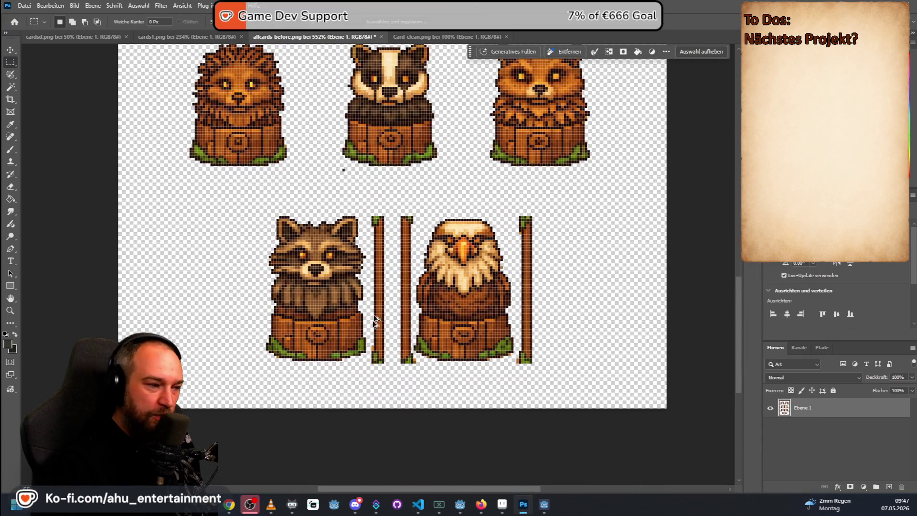
Step: Marquee and delete the three wooden posts beside the raccoon and eagle sprites
{"action": "left_click_drag", "start_coordinate": [371, 214], "coordinate": [394, 372]}
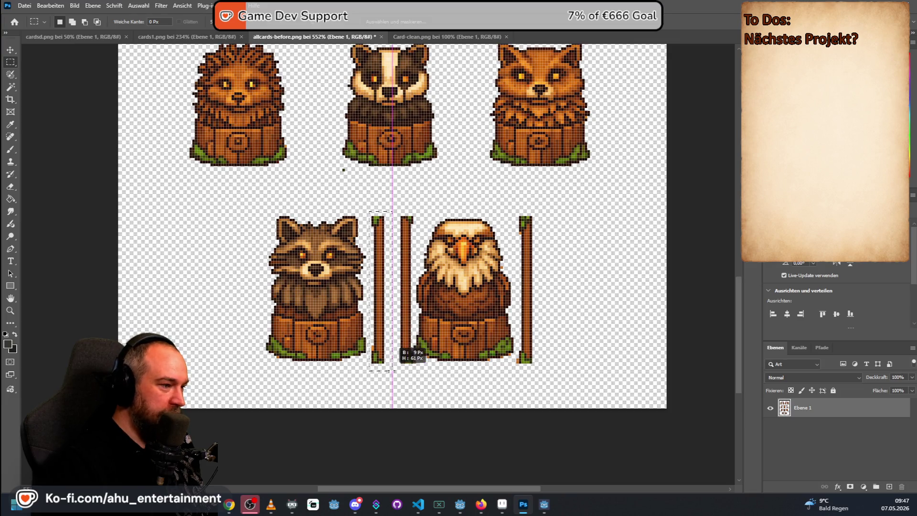
{"action": "key", "text": "Delete"}
{"action": "key", "text": "ctrl+d"}
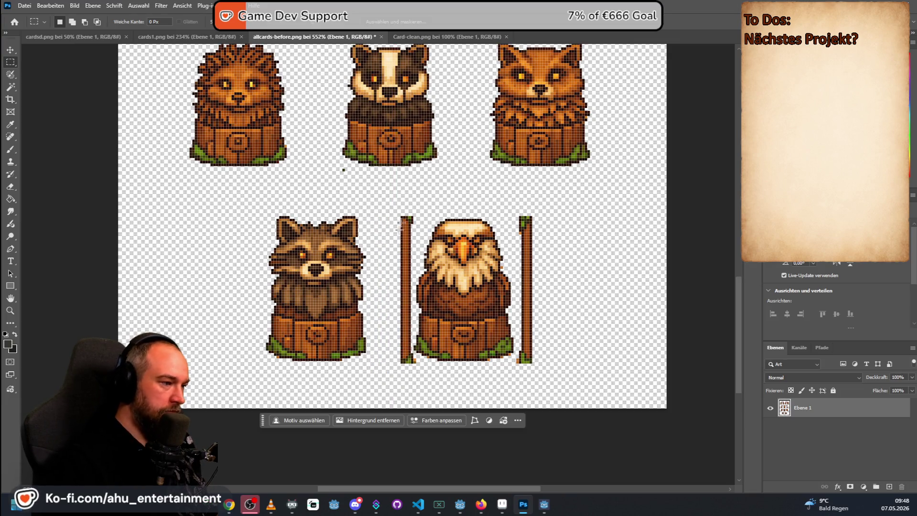
{"action": "scroll", "coordinate": [387, 253], "scroll_direction": "up", "scroll_amount": 1}
{"action": "left_click_drag", "start_coordinate": [545, 190], "coordinate": [573, 414]}
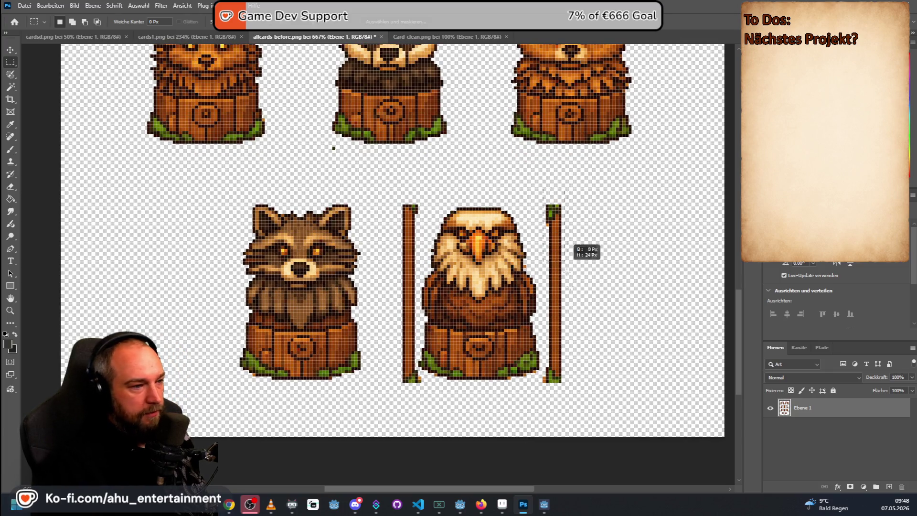
{"action": "key", "text": "Delete"}
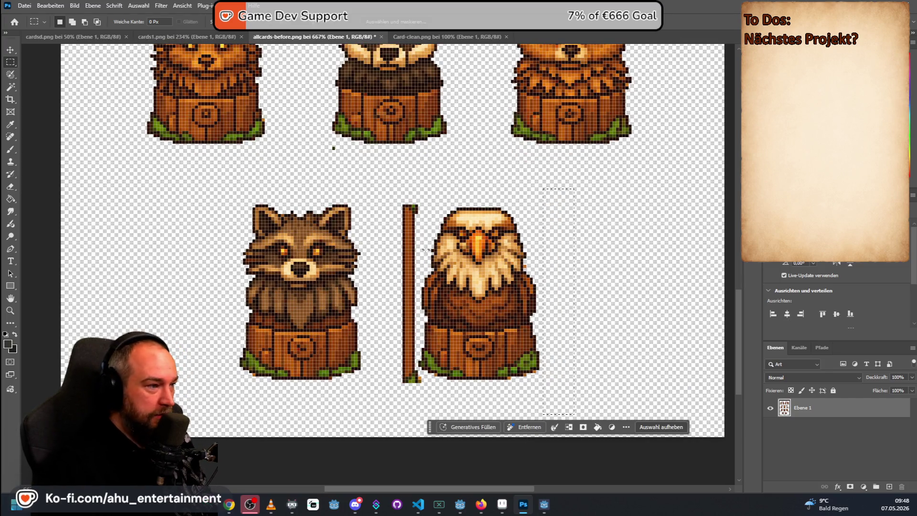
{"action": "key", "text": "ctrl+d"}
{"action": "mouse_move", "coordinate": [387, 205]}
{"action": "left_mouse_down"}
{"action": "mouse_move", "coordinate": [409, 301]}
{"action": "mouse_move", "coordinate": [417, 398]}
{"action": "left_mouse_up"}
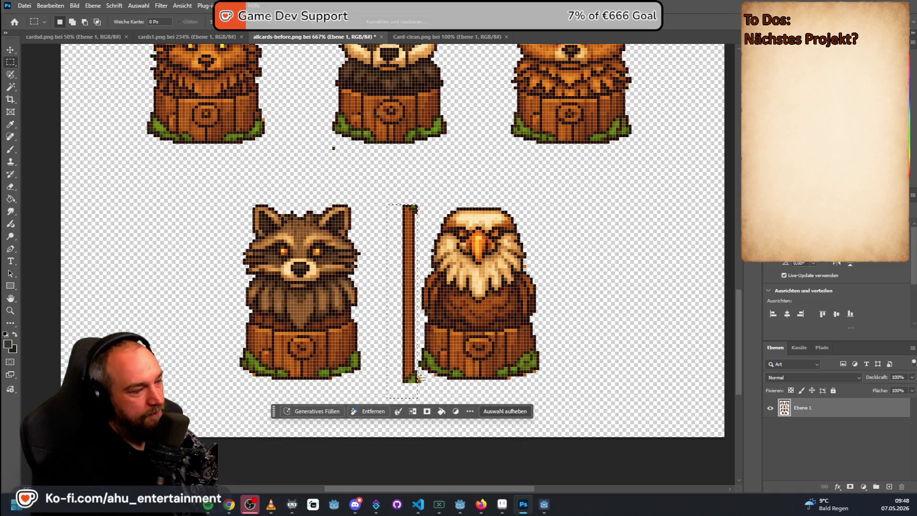
{"action": "key", "text": "Delete"}
{"action": "scroll", "coordinate": [433, 378], "scroll_direction": "up", "scroll_amount": 2}
{"action": "scroll", "coordinate": [433, 377], "scroll_direction": "up", "scroll_amount": 2}
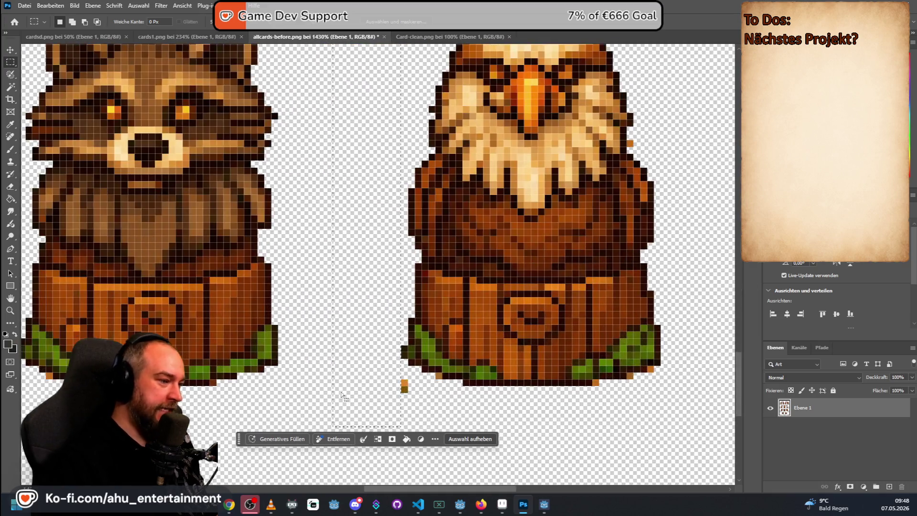
Step: Select the stray pixels around the eagle's base and wing for removal, moving the Steam window off the canvas
{"action": "mouse_move", "coordinate": [414, 358]}
{"action": "left_mouse_down"}
{"action": "mouse_move", "coordinate": [442, 399]}
{"action": "mouse_move", "coordinate": [394, 413]}
{"action": "left_mouse_up"}
{"action": "left_click_drag", "start_coordinate": [594, 380], "coordinate": [660, 413]}
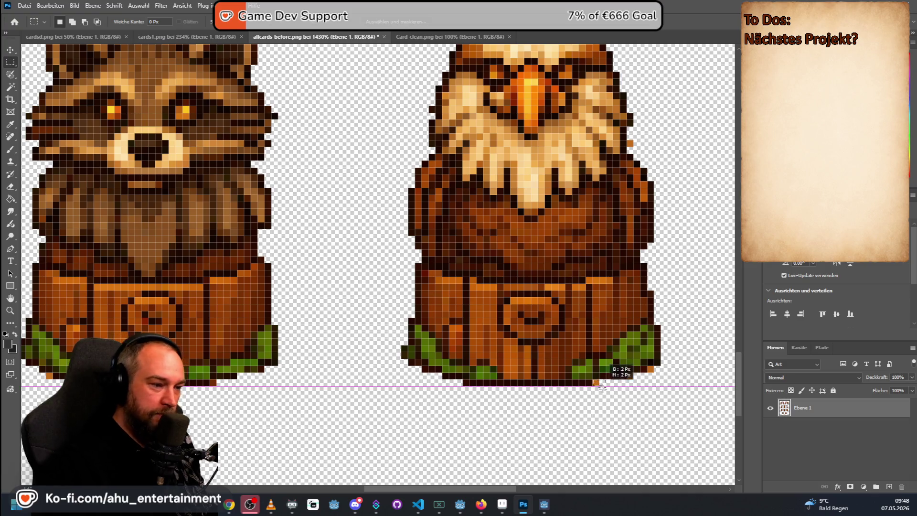
{"action": "key", "text": "Tab"}
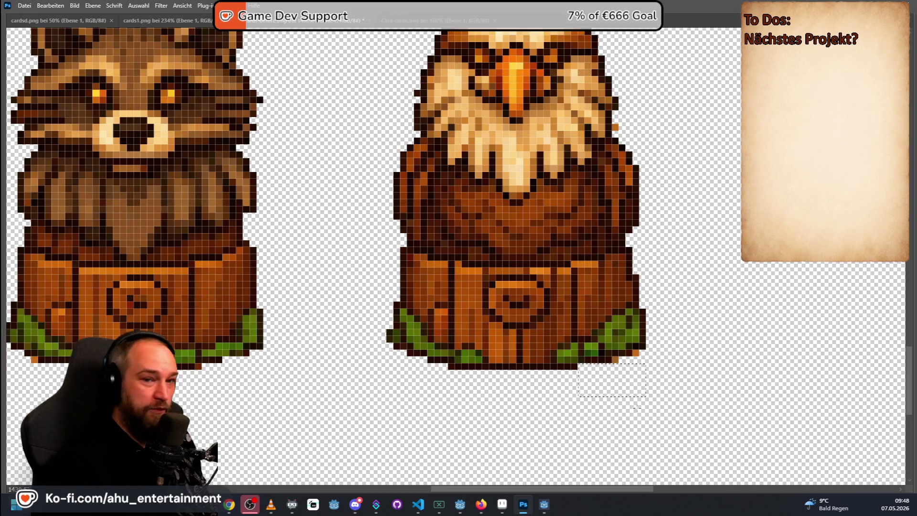
{"action": "key", "text": "alt+Tab"}
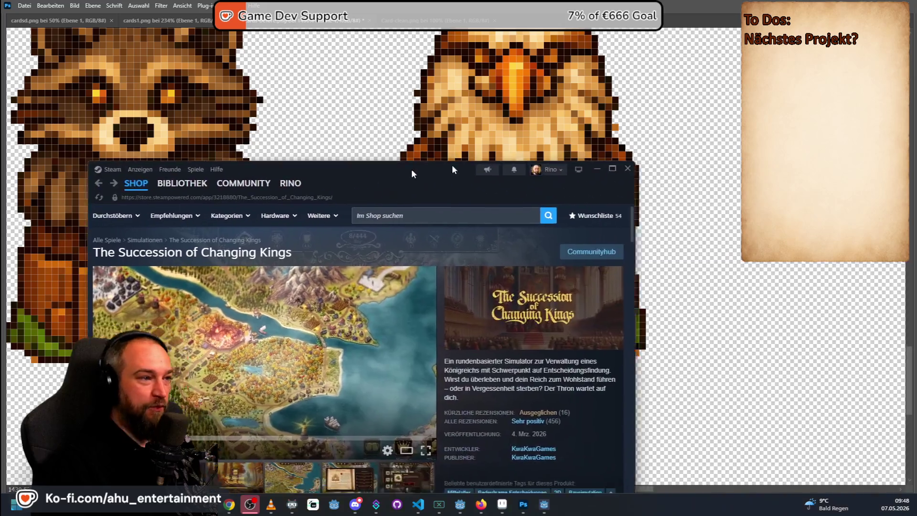
{"action": "left_click_drag", "start_coordinate": [572, 94], "coordinate": [916, 215]}
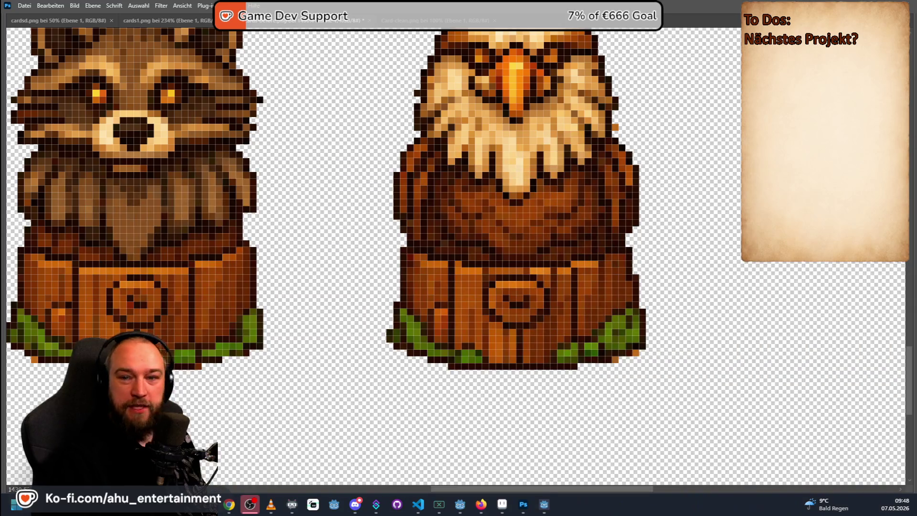
{"action": "left_click_drag", "start_coordinate": [579, 363], "coordinate": [645, 396]}
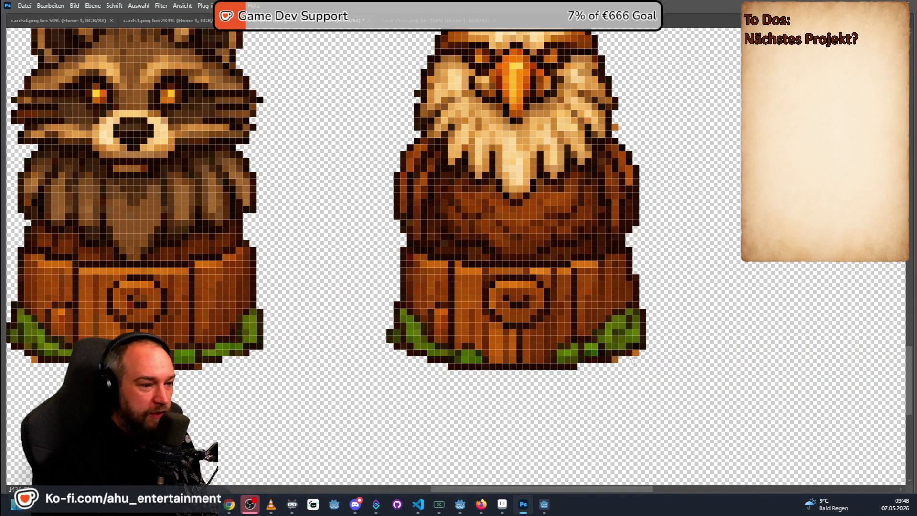
{"action": "left_click_drag", "start_coordinate": [629, 352], "coordinate": [632, 370]}
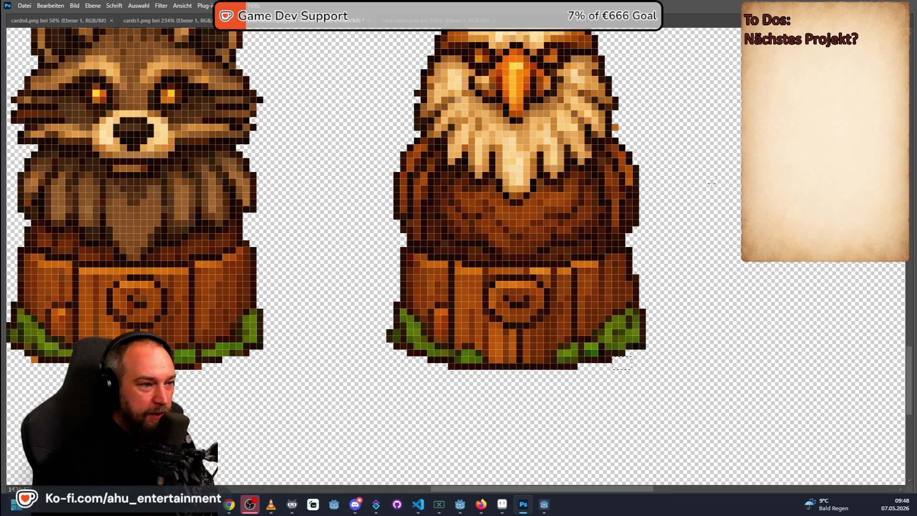
{"action": "scroll", "coordinate": [674, 132], "scroll_direction": "down", "scroll_amount": 1}
{"action": "scroll", "coordinate": [666, 120], "scroll_direction": "up", "scroll_amount": 2}
{"action": "scroll", "coordinate": [630, 136], "scroll_direction": "up", "scroll_amount": 2}
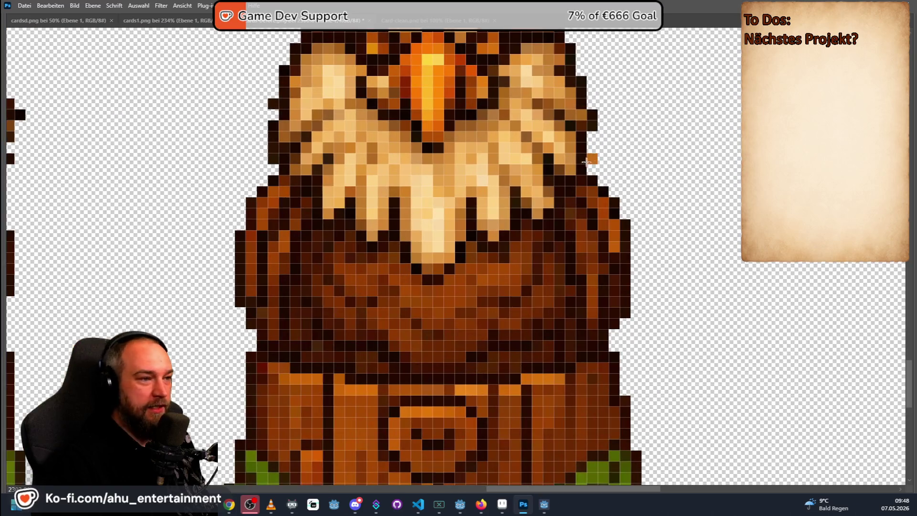
{"action": "left_click_drag", "start_coordinate": [588, 143], "coordinate": [618, 173]}
{"action": "scroll", "coordinate": [630, 147], "scroll_direction": "down", "scroll_amount": 1}
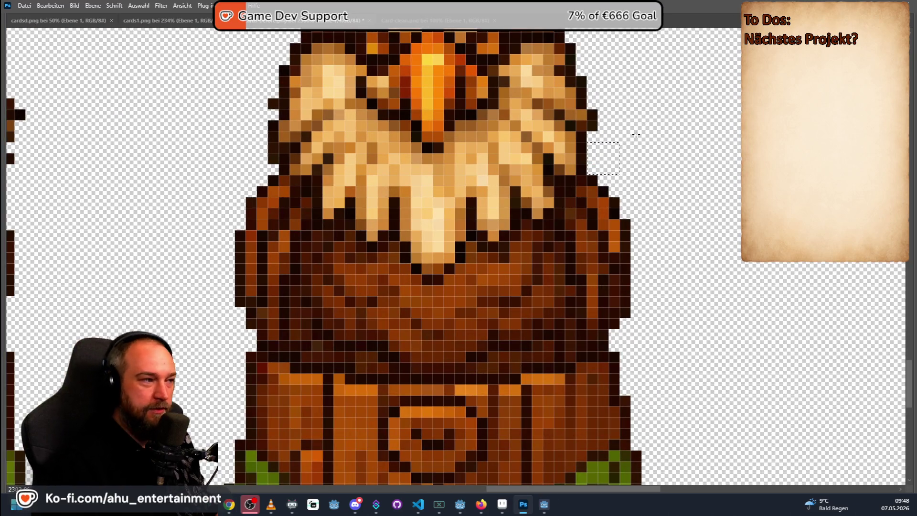
{"action": "scroll", "coordinate": [633, 147], "scroll_direction": "down", "scroll_amount": 2}
{"action": "scroll", "coordinate": [634, 148], "scroll_direction": "down", "scroll_amount": 1}
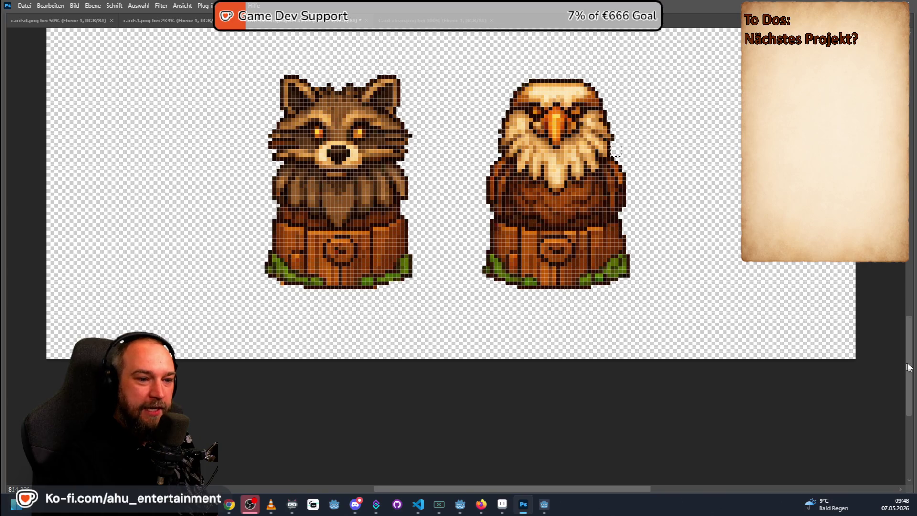
{"action": "left_click_drag", "start_coordinate": [905, 365], "coordinate": [905, 292]}
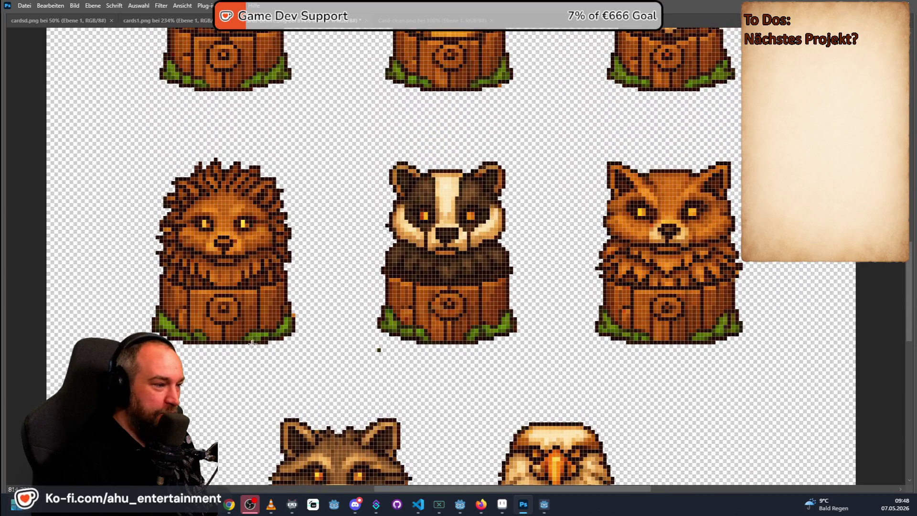
Step: Marquee the stray pixels below the badger and at the hedgehog's lower right edge
{"action": "left_click_drag", "start_coordinate": [370, 344], "coordinate": [396, 391]}
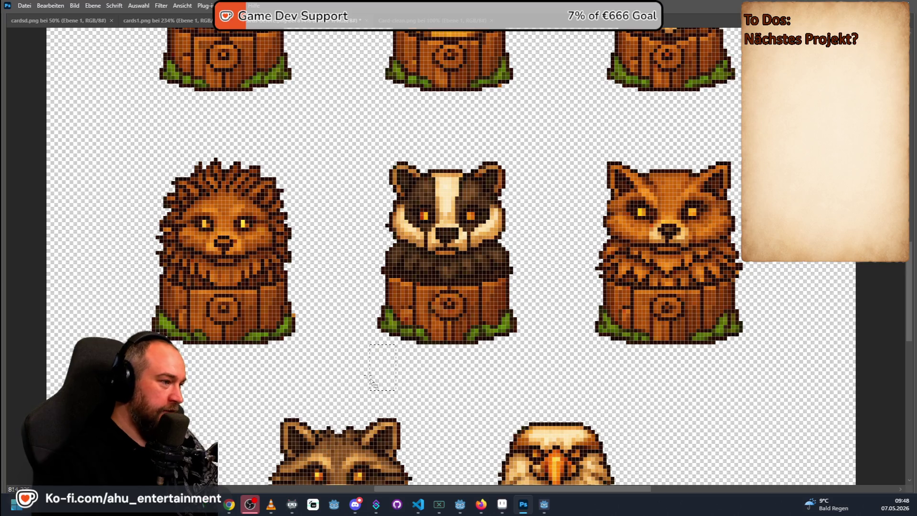
{"action": "scroll", "coordinate": [280, 294], "scroll_direction": "up", "scroll_amount": 1}
{"action": "scroll", "coordinate": [280, 294], "scroll_direction": "up", "scroll_amount": 1}
{"action": "left_click_drag", "start_coordinate": [305, 293], "coordinate": [315, 315]}
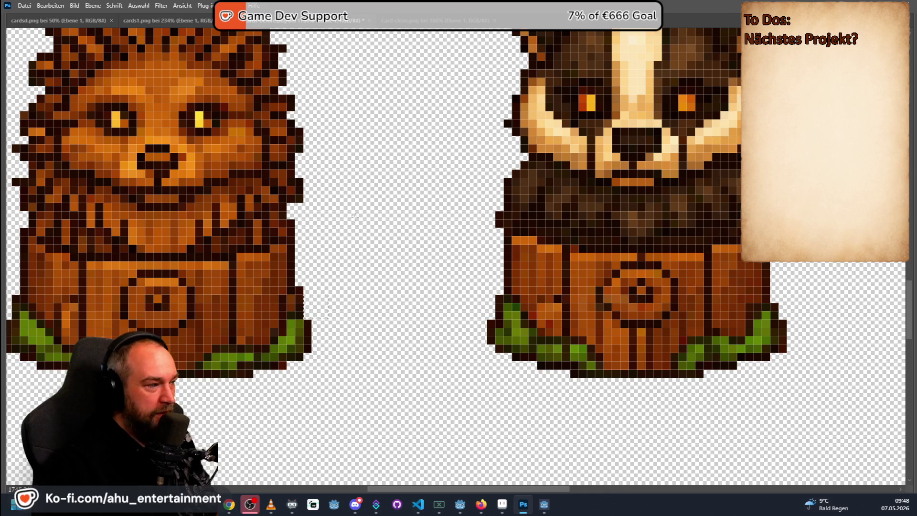
{"action": "scroll", "coordinate": [372, 210], "scroll_direction": "down", "scroll_amount": 1}
{"action": "scroll", "coordinate": [630, 210], "scroll_direction": "down", "scroll_amount": 1}
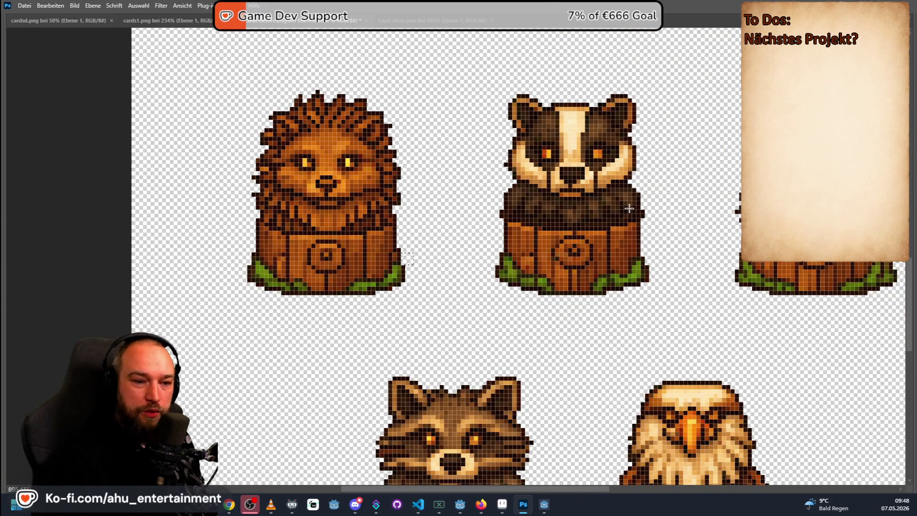
{"action": "scroll", "coordinate": [630, 212], "scroll_direction": "down", "scroll_amount": 1}
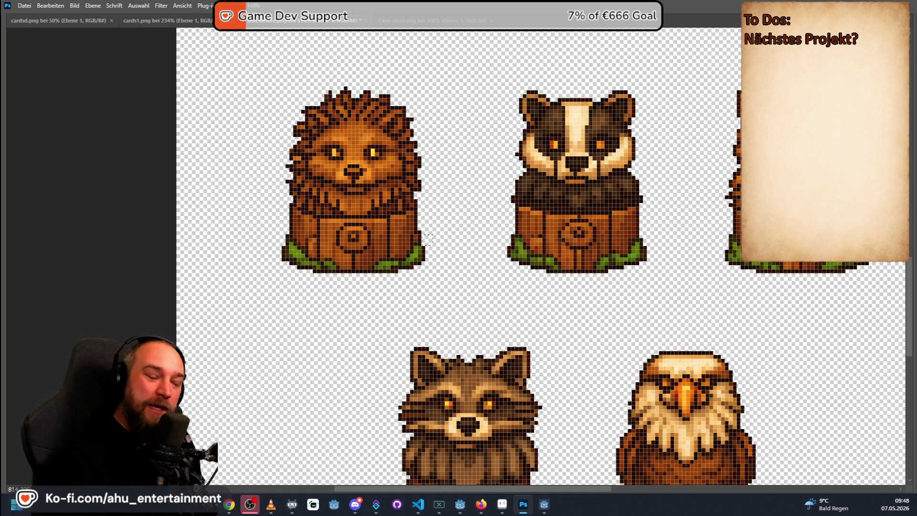
{"action": "scroll", "coordinate": [714, 227], "scroll_direction": "down", "scroll_amount": 1}
{"action": "scroll", "coordinate": [713, 227], "scroll_direction": "down", "scroll_amount": 1}
{"action": "scroll", "coordinate": [714, 226], "scroll_direction": "down", "scroll_amount": 1}
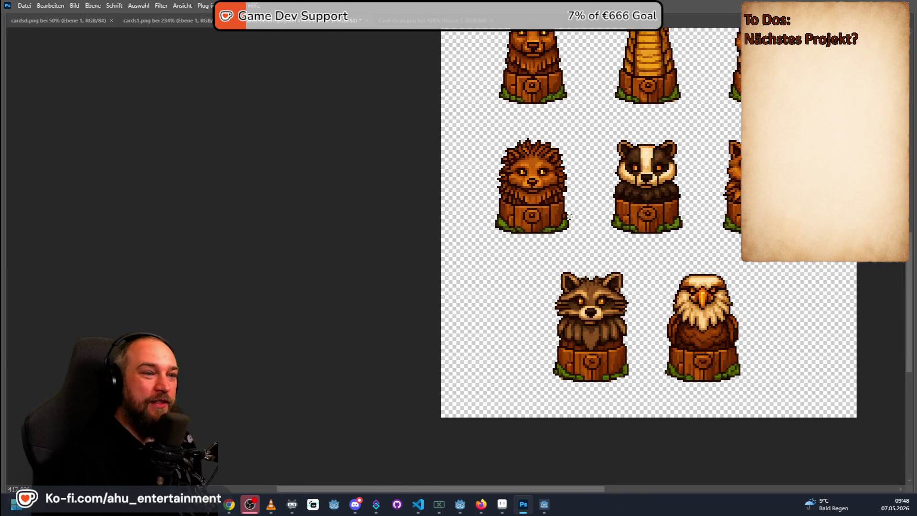
{"action": "left_click_drag", "start_coordinate": [907, 298], "coordinate": [908, 209]}
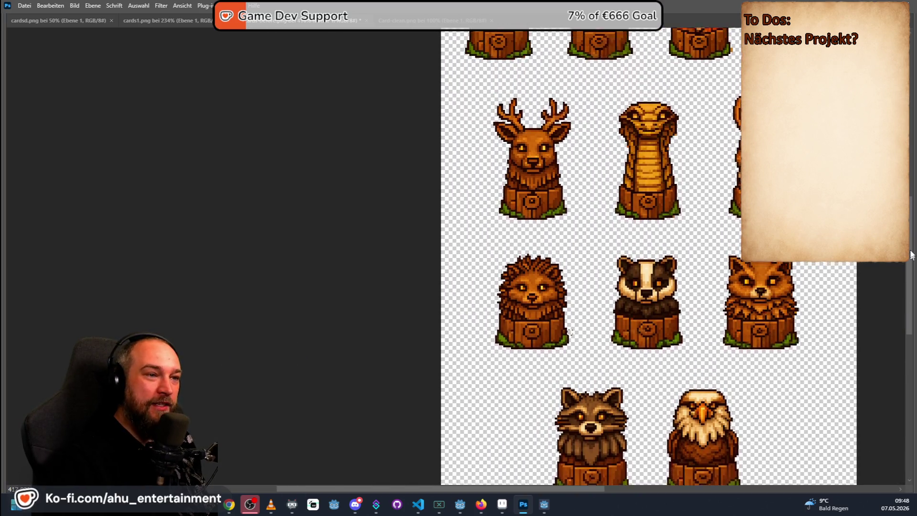
{"action": "scroll", "coordinate": [706, 191], "scroll_direction": "up", "scroll_amount": 1}
{"action": "scroll", "coordinate": [705, 191], "scroll_direction": "up", "scroll_amount": 2}
{"action": "scroll", "coordinate": [705, 191], "scroll_direction": "up", "scroll_amount": 1}
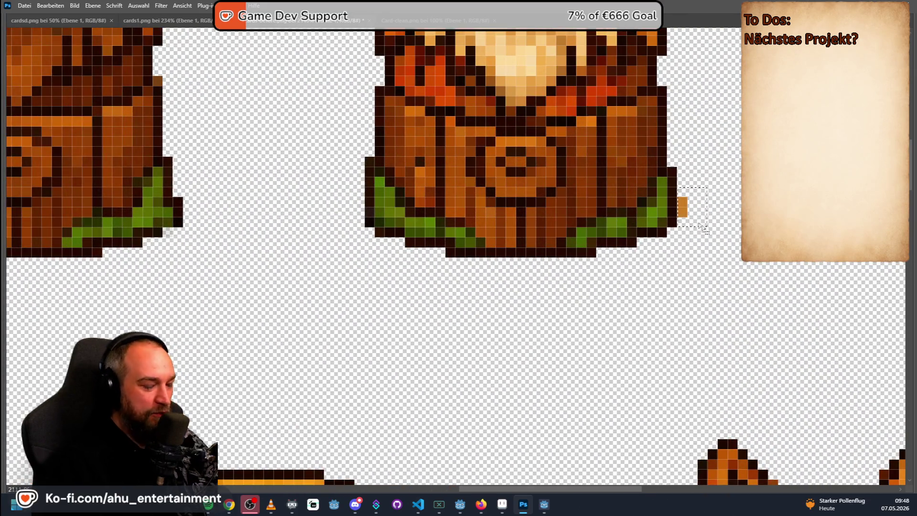
{"action": "scroll", "coordinate": [767, 226], "scroll_direction": "down", "scroll_amount": 2}
{"action": "scroll", "coordinate": [773, 231], "scroll_direction": "down", "scroll_amount": 1}
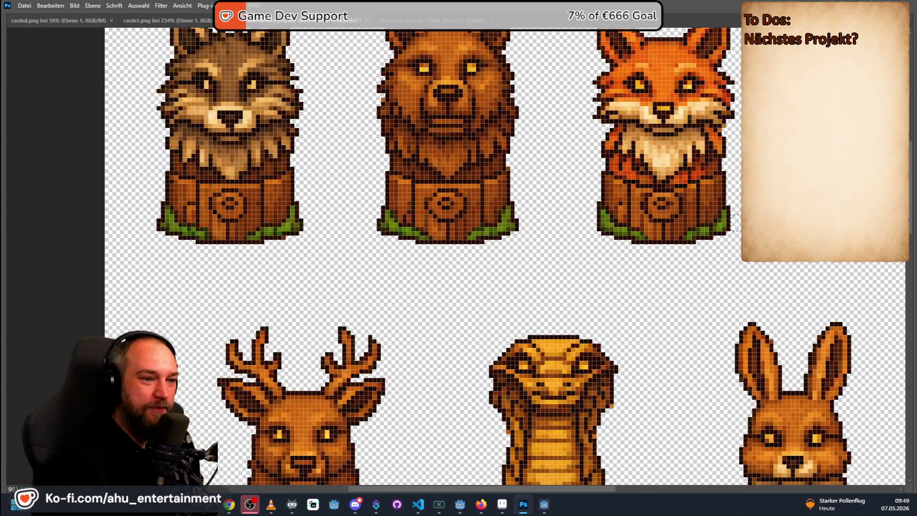
{"action": "scroll", "coordinate": [838, 233], "scroll_direction": "up", "scroll_amount": 2}
{"action": "scroll", "coordinate": [838, 233], "scroll_direction": "up", "scroll_amount": 1}
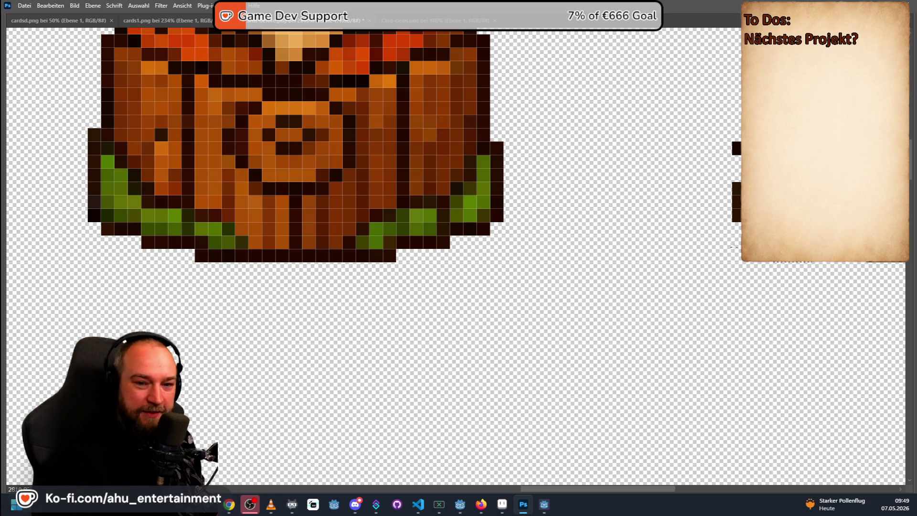
{"action": "scroll", "coordinate": [716, 256], "scroll_direction": "down", "scroll_amount": 2}
{"action": "scroll", "coordinate": [715, 257], "scroll_direction": "down", "scroll_amount": 2}
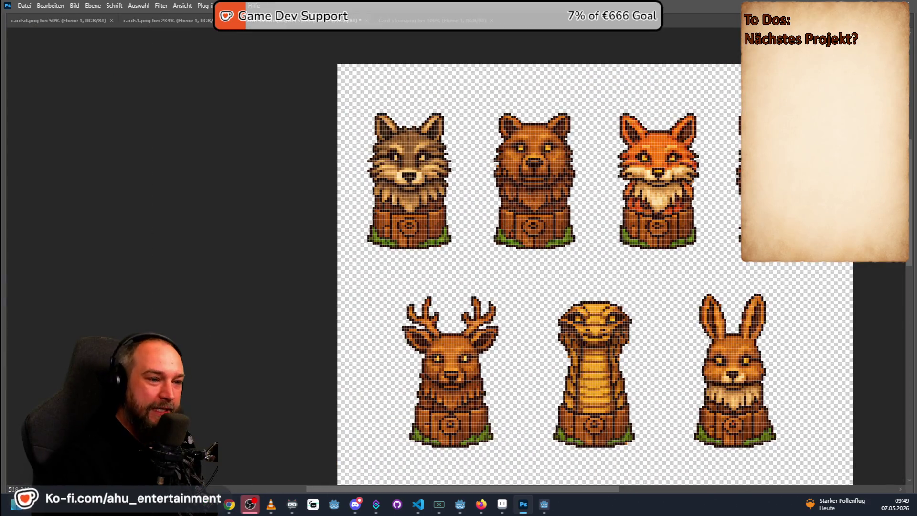
{"action": "scroll", "coordinate": [528, 242], "scroll_direction": "up", "scroll_amount": 1}
{"action": "scroll", "coordinate": [528, 243], "scroll_direction": "up", "scroll_amount": 2}
{"action": "scroll", "coordinate": [528, 242], "scroll_direction": "up", "scroll_amount": 1}
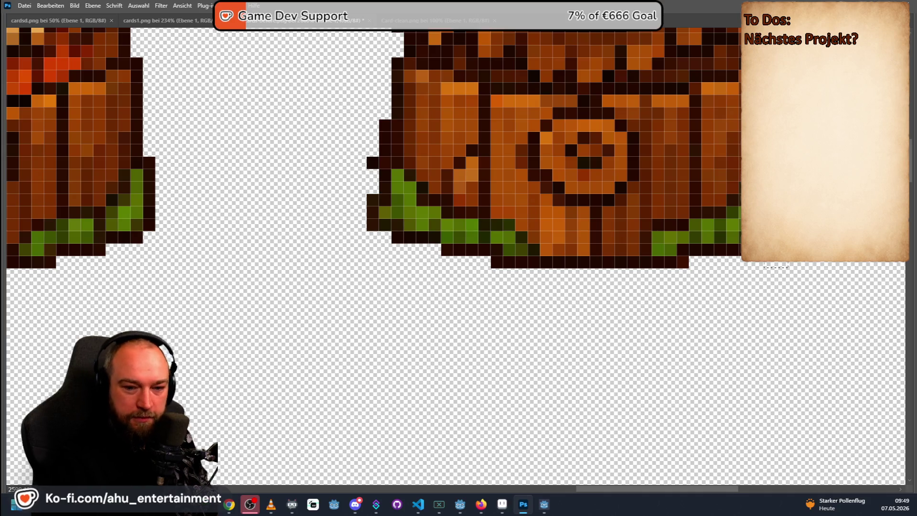
{"action": "scroll", "coordinate": [423, 251], "scroll_direction": "down", "scroll_amount": 1}
{"action": "scroll", "coordinate": [422, 251], "scroll_direction": "down", "scroll_amount": 1}
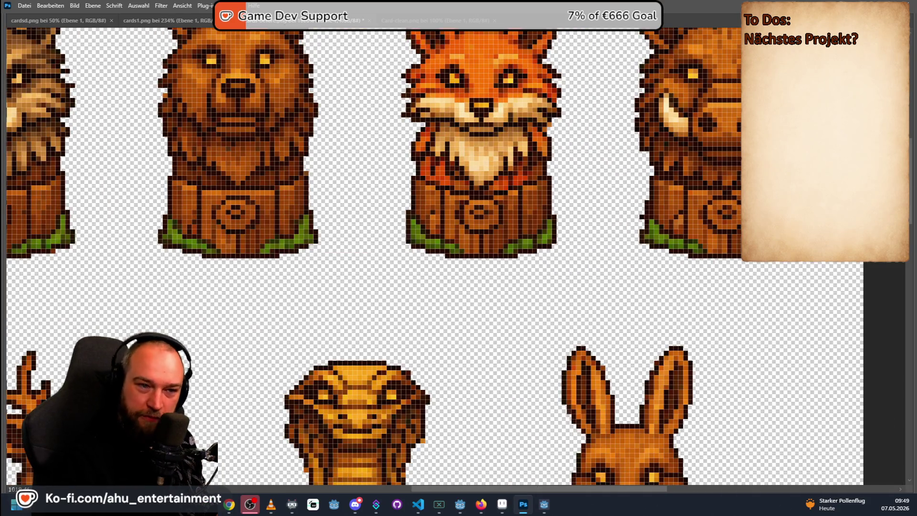
{"action": "left_click_drag", "start_coordinate": [912, 202], "coordinate": [909, 168]}
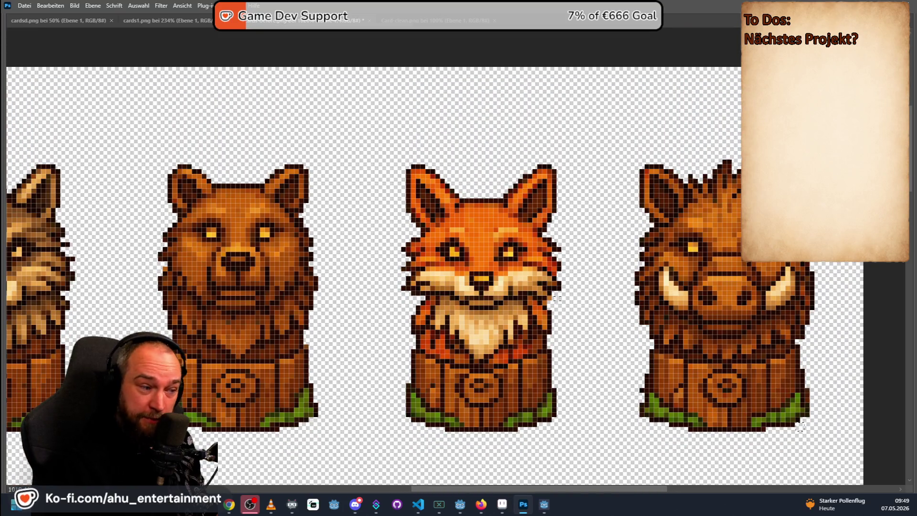
{"action": "left_click_drag", "start_coordinate": [487, 491], "coordinate": [411, 487]}
{"action": "scroll", "coordinate": [502, 294], "scroll_direction": "down", "scroll_amount": 2}
{"action": "scroll", "coordinate": [525, 310], "scroll_direction": "down", "scroll_amount": 2}
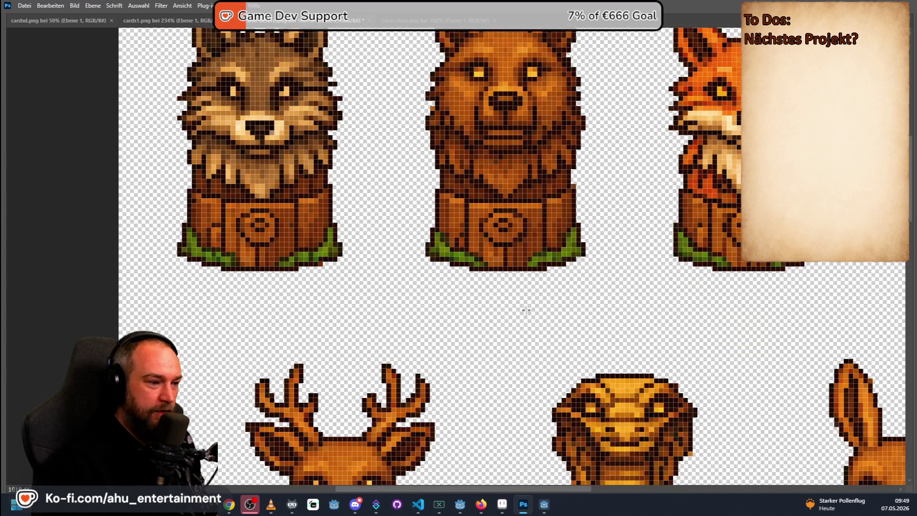
{"action": "scroll", "coordinate": [526, 310], "scroll_direction": "down", "scroll_amount": 2}
{"action": "scroll", "coordinate": [525, 311], "scroll_direction": "down", "scroll_amount": 2}
{"action": "scroll", "coordinate": [508, 269], "scroll_direction": "down", "scroll_amount": 1, "text": "alt"}
{"action": "scroll", "coordinate": [648, 310], "scroll_direction": "up", "scroll_amount": 2, "text": "alt"}
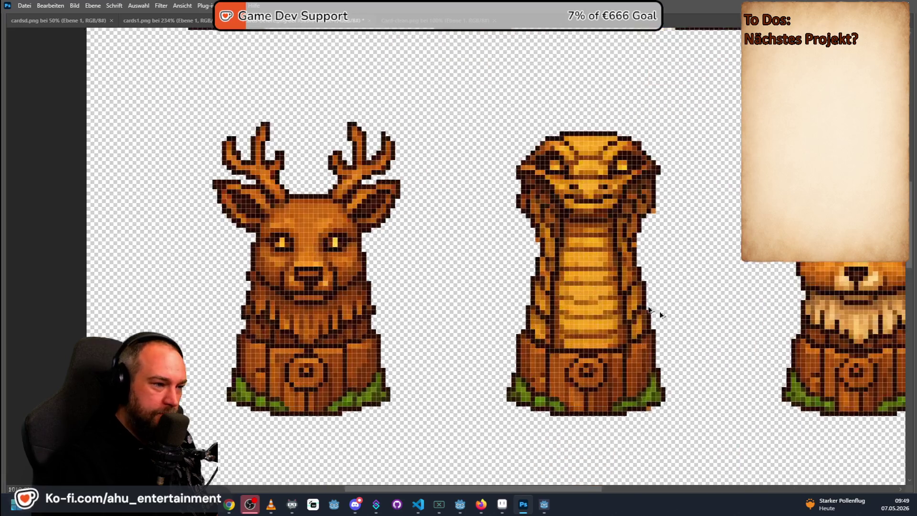
{"action": "scroll", "coordinate": [501, 250], "scroll_direction": "up", "scroll_amount": 3, "text": "alt"}
{"action": "scroll", "coordinate": [490, 266], "scroll_direction": "up", "scroll_amount": 2, "text": "alt"}
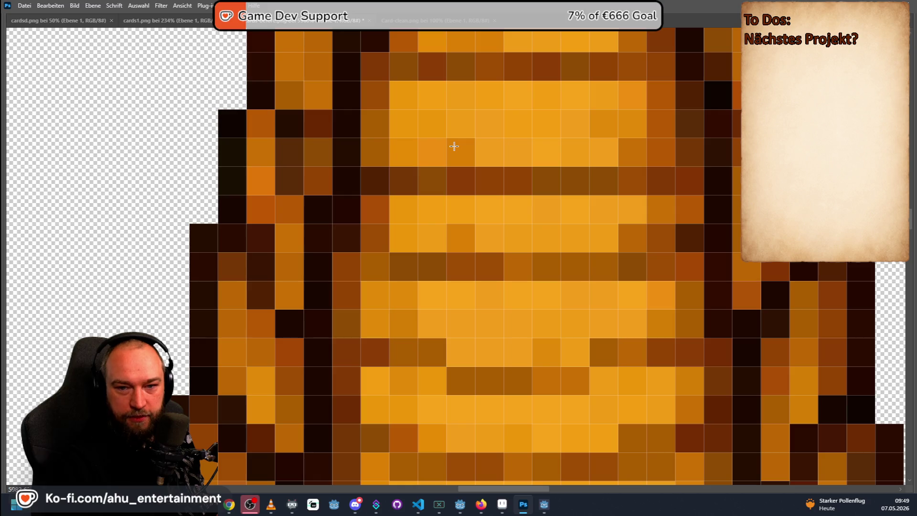
{"action": "scroll", "coordinate": [454, 147], "scroll_direction": "down", "scroll_amount": 3, "text": "alt"}
{"action": "scroll", "coordinate": [503, 201], "scroll_direction": "down", "scroll_amount": 2, "text": "alt"}
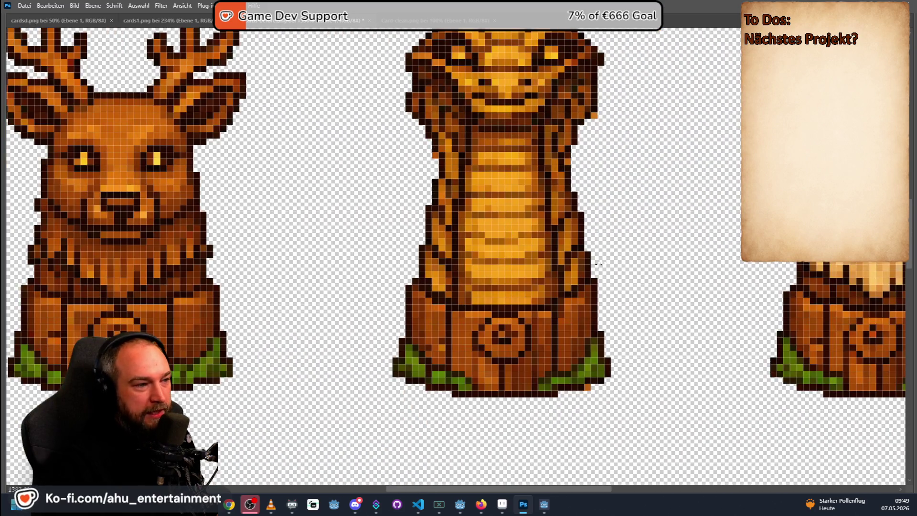
{"action": "scroll", "coordinate": [499, 207], "scroll_direction": "up", "scroll_amount": 2, "text": "alt"}
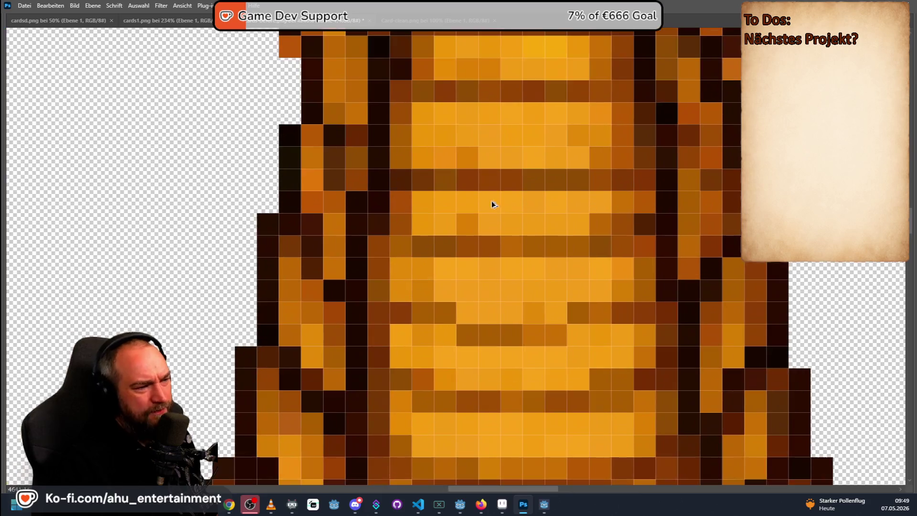
{"action": "scroll", "coordinate": [528, 256], "scroll_direction": "down", "scroll_amount": 1, "text": "alt"}
{"action": "scroll", "coordinate": [530, 266], "scroll_direction": "down", "scroll_amount": 2, "text": "alt"}
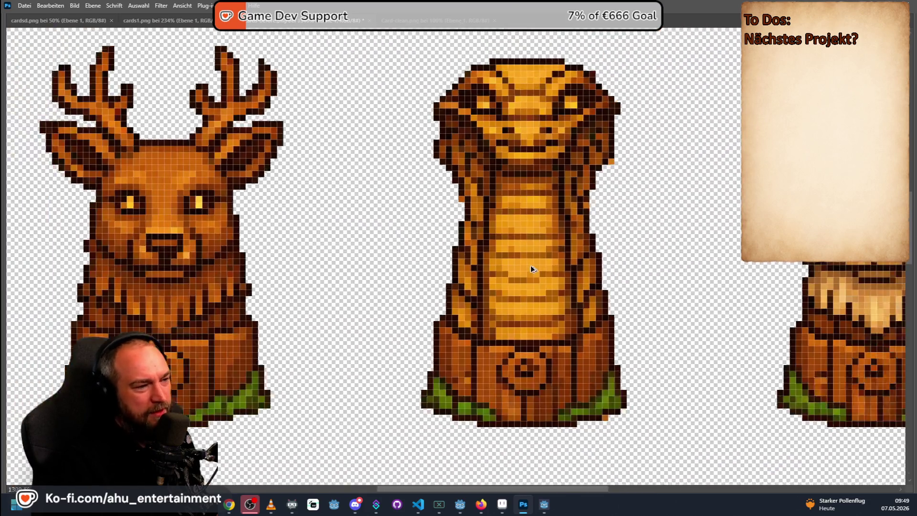
{"action": "scroll", "coordinate": [531, 269], "scroll_direction": "down", "scroll_amount": 1, "text": "alt"}
{"action": "scroll", "coordinate": [677, 227], "scroll_direction": "up", "scroll_amount": 1, "text": "alt"}
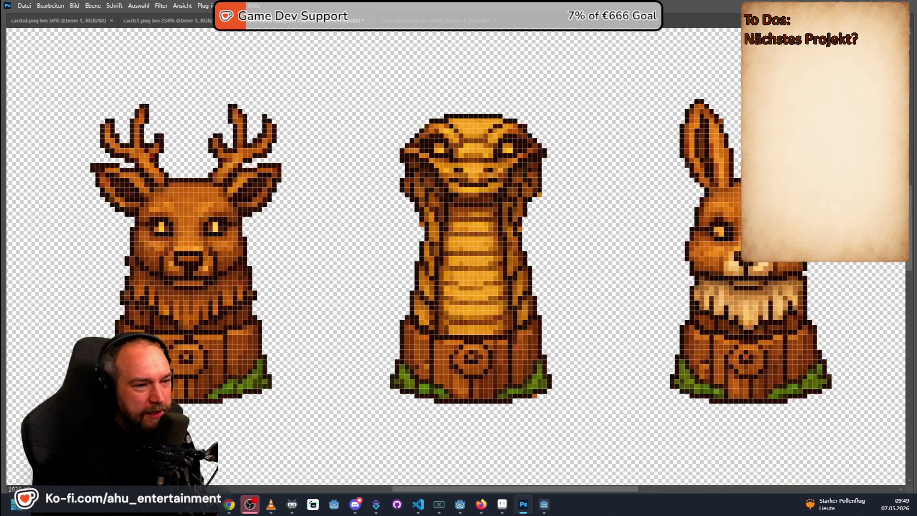
{"action": "scroll", "coordinate": [716, 207], "scroll_direction": "up", "scroll_amount": 2, "text": "alt"}
{"action": "scroll", "coordinate": [655, 249], "scroll_direction": "up", "scroll_amount": 2, "text": "alt"}
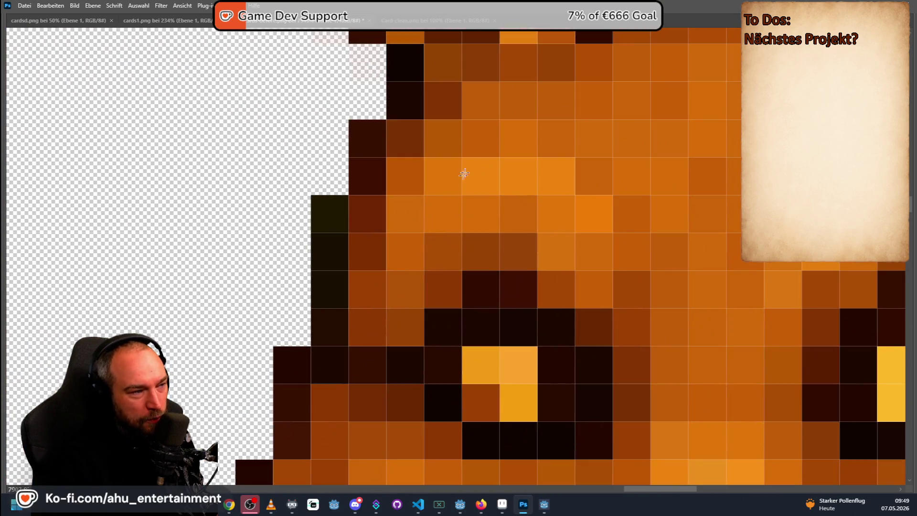
{"action": "scroll", "coordinate": [650, 199], "scroll_direction": "down", "scroll_amount": 2, "text": "alt"}
{"action": "scroll", "coordinate": [657, 198], "scroll_direction": "down", "scroll_amount": 1, "text": "alt"}
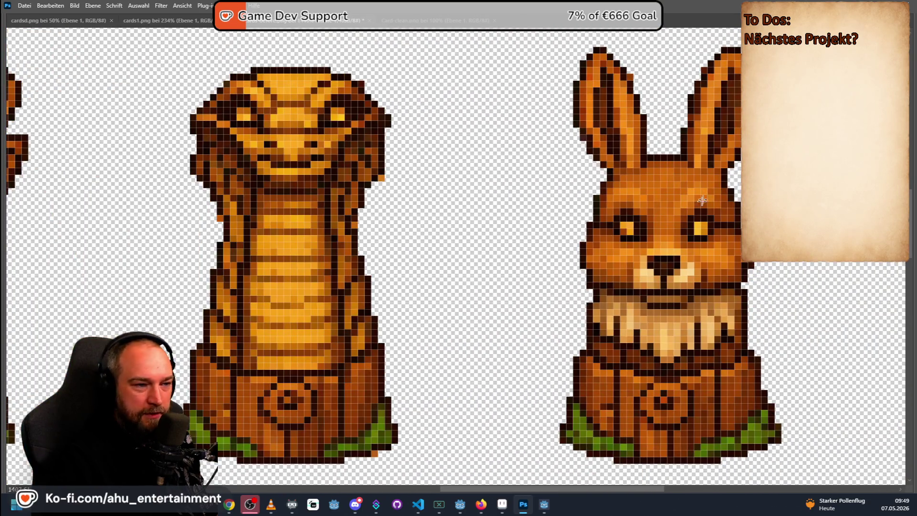
{"action": "scroll", "coordinate": [677, 189], "scroll_direction": "up", "scroll_amount": 2, "text": "alt"}
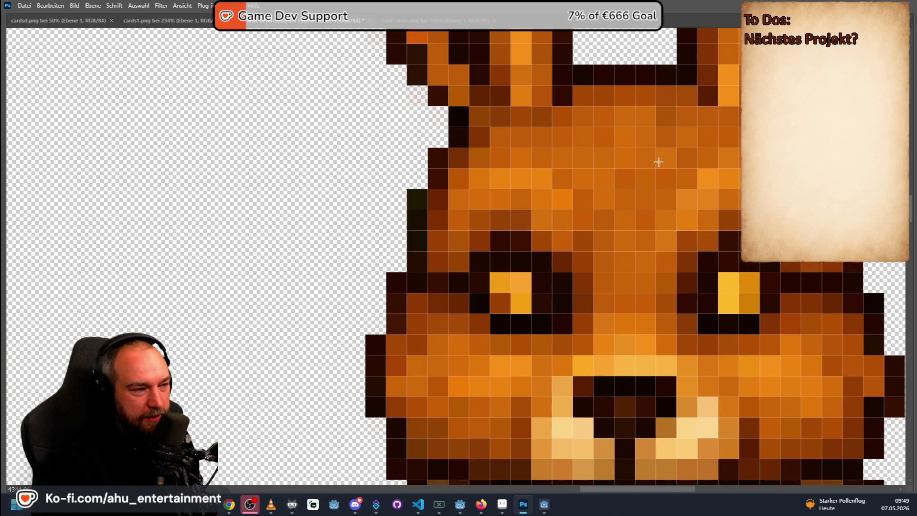
{"action": "scroll", "coordinate": [650, 197], "scroll_direction": "down", "scroll_amount": 2, "text": "alt"}
{"action": "scroll", "coordinate": [580, 191], "scroll_direction": "down", "scroll_amount": 1, "text": "alt"}
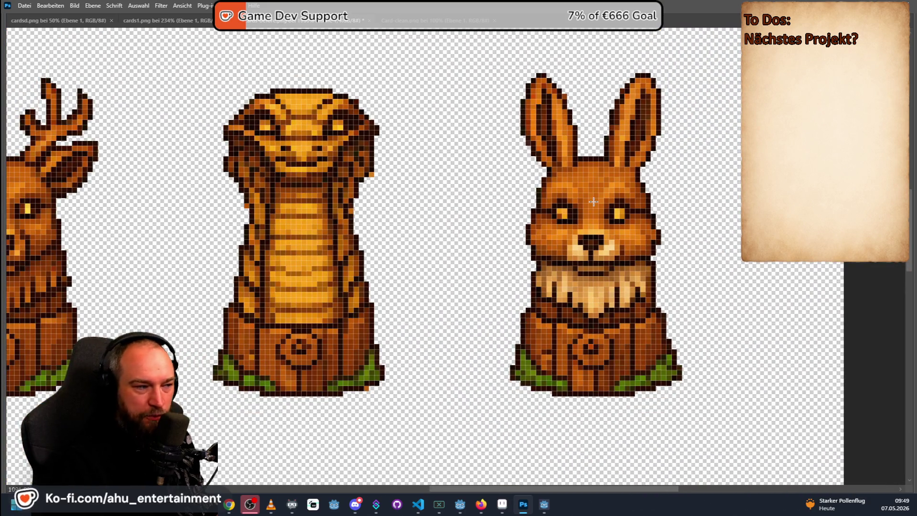
{"action": "scroll", "coordinate": [297, 205], "scroll_direction": "up", "scroll_amount": 1, "text": "alt"}
{"action": "scroll", "coordinate": [293, 226], "scroll_direction": "up", "scroll_amount": 3, "text": "alt"}
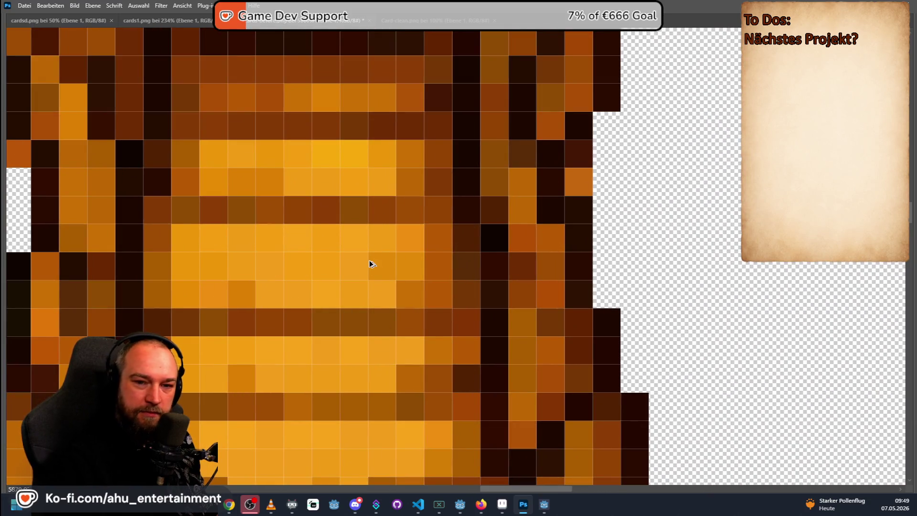
{"action": "scroll", "coordinate": [371, 265], "scroll_direction": "down", "scroll_amount": 1, "text": "alt"}
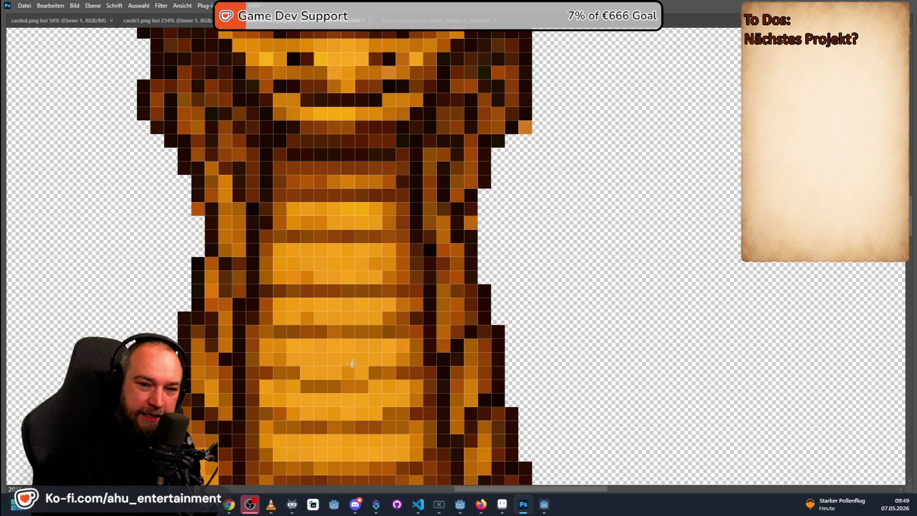
{"action": "scroll", "coordinate": [344, 338], "scroll_direction": "down", "scroll_amount": 1, "text": "alt"}
{"action": "scroll", "coordinate": [353, 344], "scroll_direction": "down", "scroll_amount": 1, "text": "alt"}
{"action": "scroll", "coordinate": [353, 344], "scroll_direction": "down", "scroll_amount": 1, "text": "alt"}
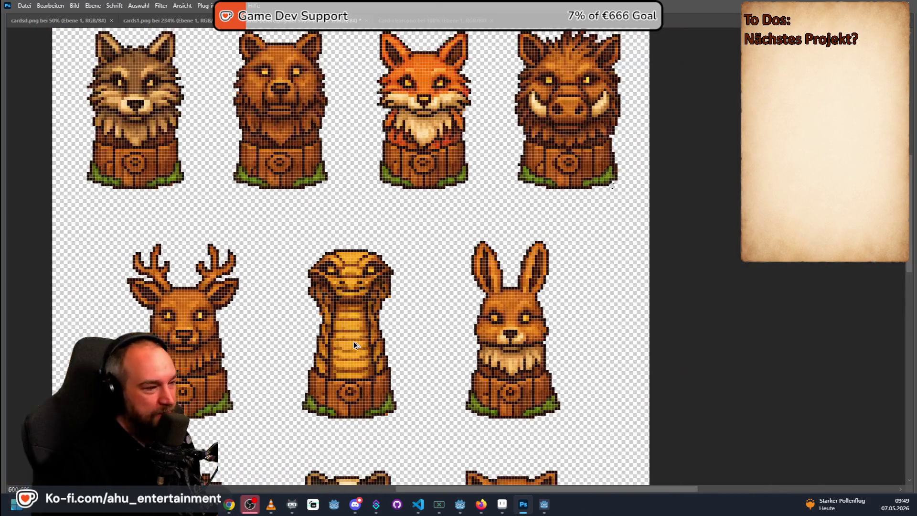
{"action": "scroll", "coordinate": [353, 344], "scroll_direction": "down", "scroll_amount": 1, "text": "alt"}
{"action": "scroll", "coordinate": [353, 341], "scroll_direction": "down", "scroll_amount": 1, "text": "alt"}
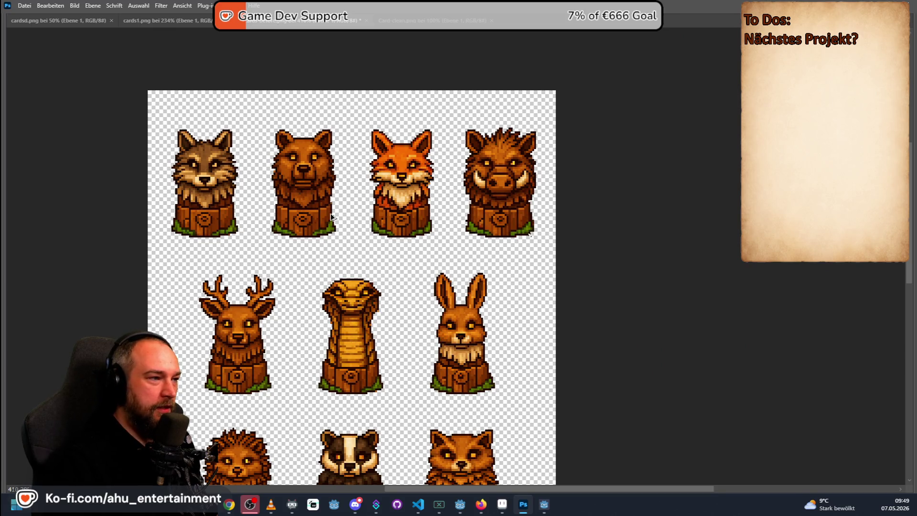
{"action": "scroll", "coordinate": [331, 217], "scroll_direction": "down", "scroll_amount": 1, "text": "alt"}
{"action": "scroll", "coordinate": [317, 277], "scroll_direction": "down", "scroll_amount": 1, "text": "alt"}
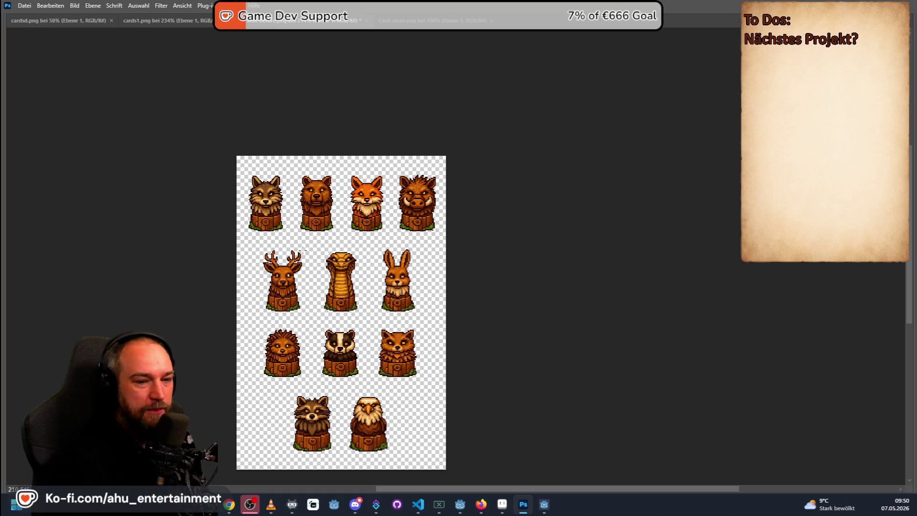
{"action": "scroll", "coordinate": [305, 251], "scroll_direction": "up", "scroll_amount": 2, "text": "alt"}
{"action": "scroll", "coordinate": [248, 303], "scroll_direction": "up", "scroll_amount": 2}
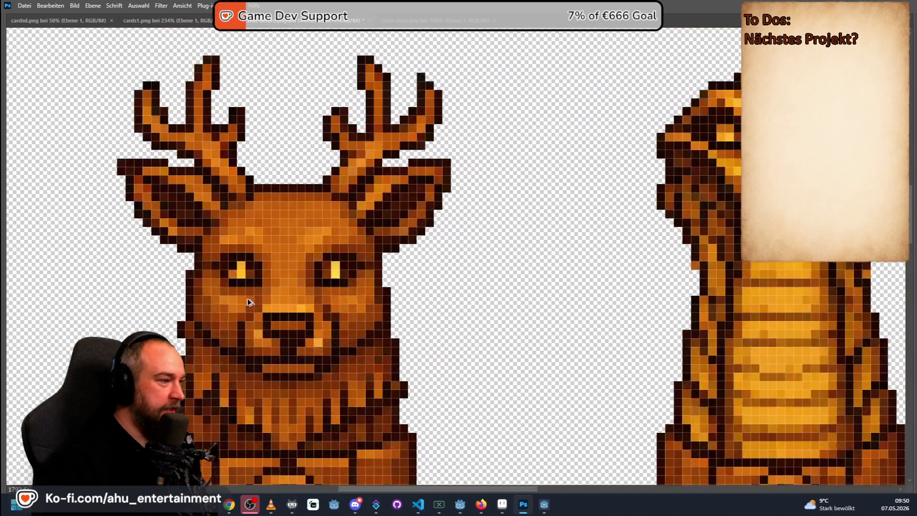
{"action": "scroll", "coordinate": [288, 247], "scroll_direction": "up", "scroll_amount": 2}
{"action": "scroll", "coordinate": [339, 182], "scroll_direction": "up", "scroll_amount": 2}
{"action": "scroll", "coordinate": [463, 216], "scroll_direction": "down", "scroll_amount": 3}
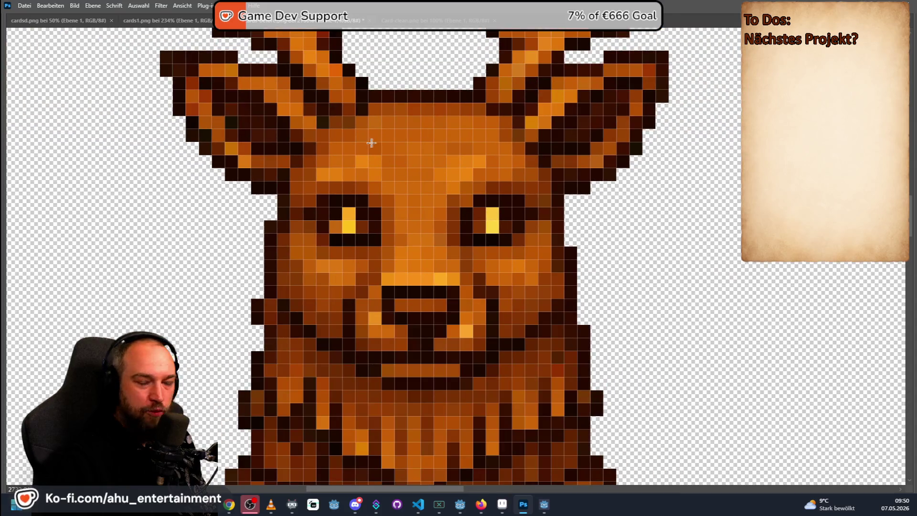
{"action": "scroll", "coordinate": [486, 244], "scroll_direction": "down", "scroll_amount": 3}
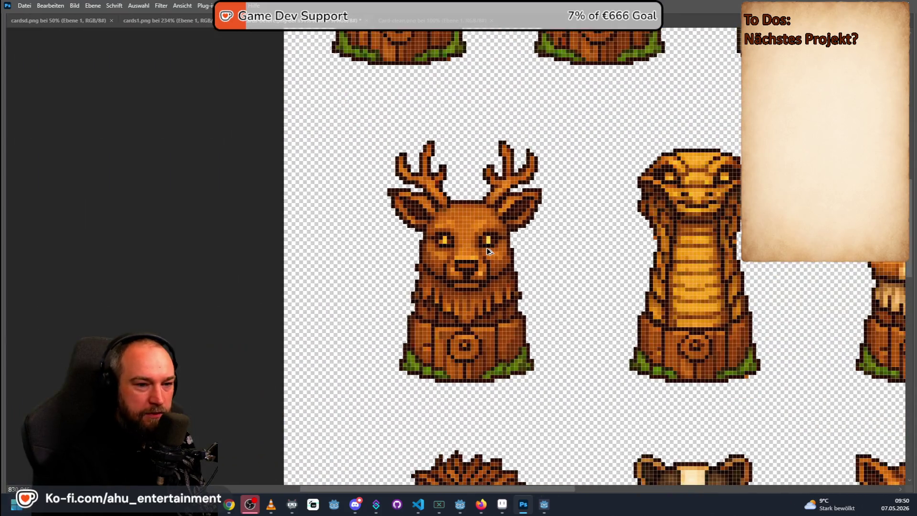
{"action": "scroll", "coordinate": [488, 251], "scroll_direction": "down", "scroll_amount": 2}
{"action": "scroll", "coordinate": [488, 251], "scroll_direction": "down", "scroll_amount": 2}
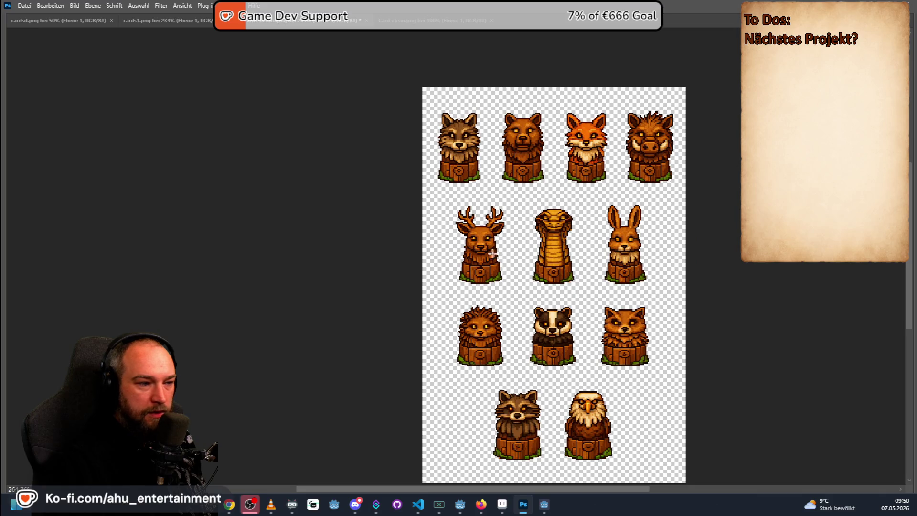
{"action": "key", "text": "alt+Tab"}
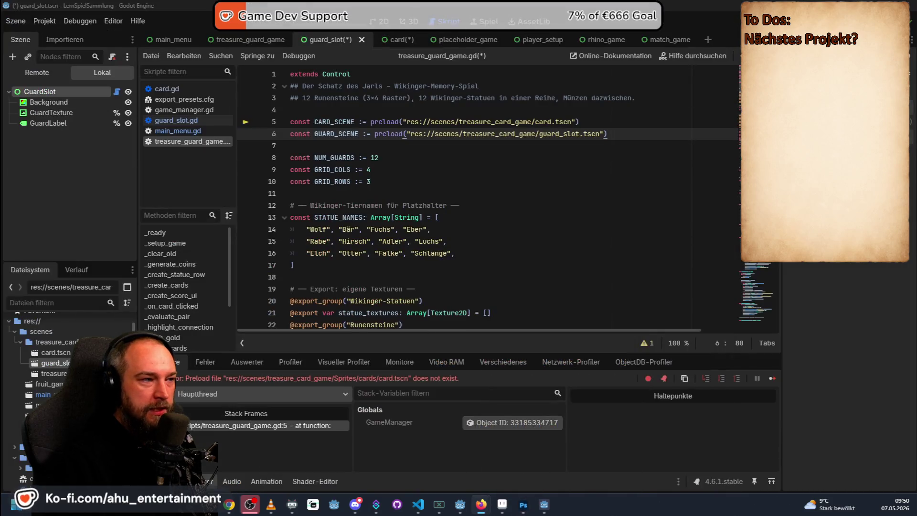
Step: Switch to Godot to see the running memory game, then return to Aseprite's card artwork
{"action": "key", "text": "alt+Tab"}
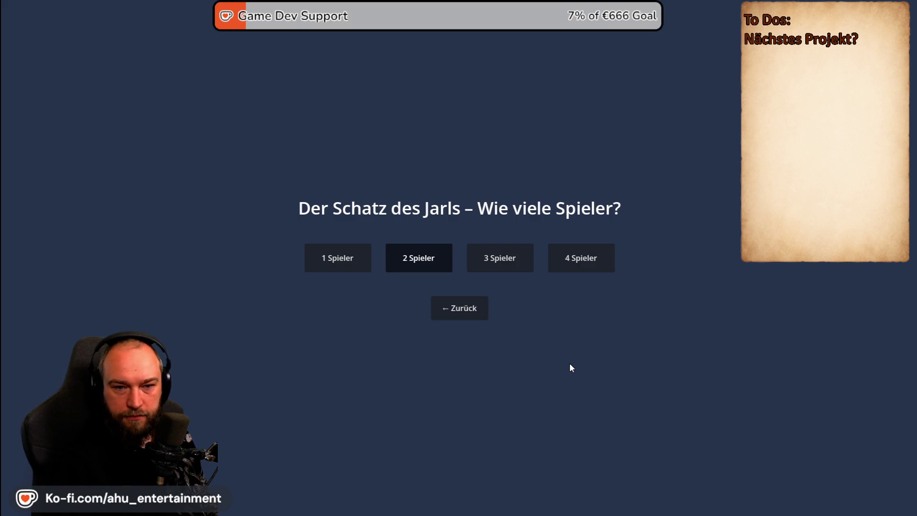
{"action": "key", "text": "alt+Tab"}
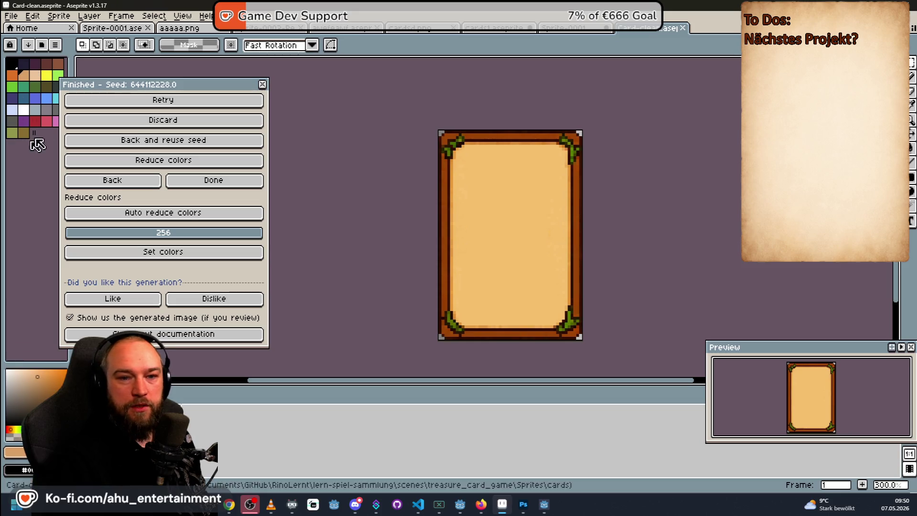
Step: Flip between the boar card and the full card sheet, clear the selection, then show the red dragon sprite
{"action": "left_click", "coordinate": [544, 30]}
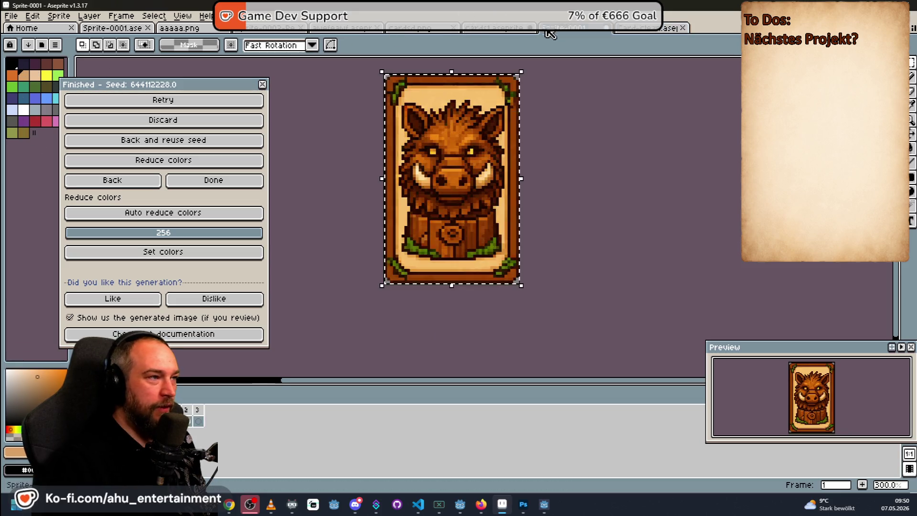
{"action": "left_click", "coordinate": [503, 30]}
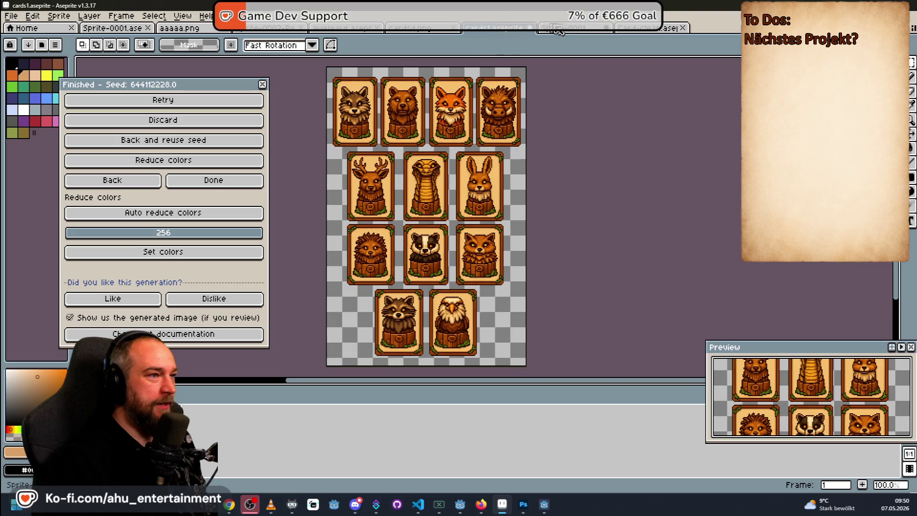
{"action": "left_click", "coordinate": [564, 31]}
{"action": "left_click", "coordinate": [374, 78]}
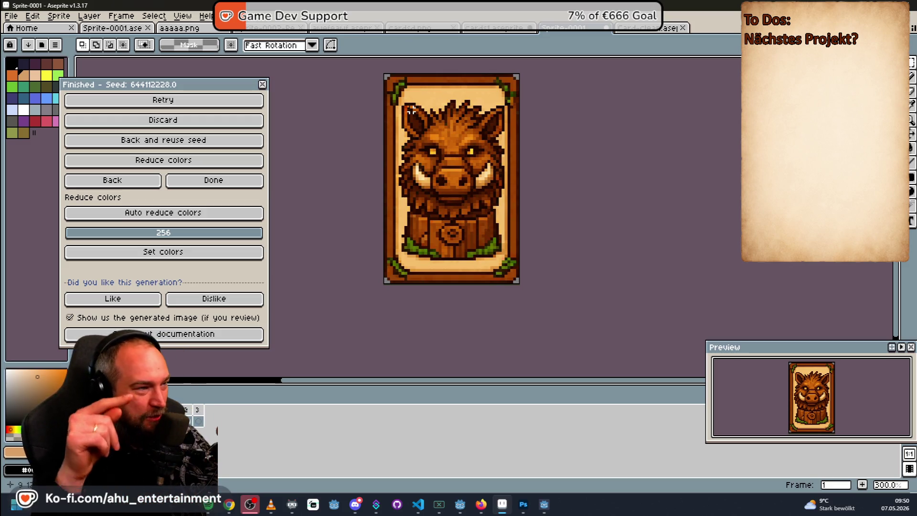
{"action": "left_click", "coordinate": [272, 29]}
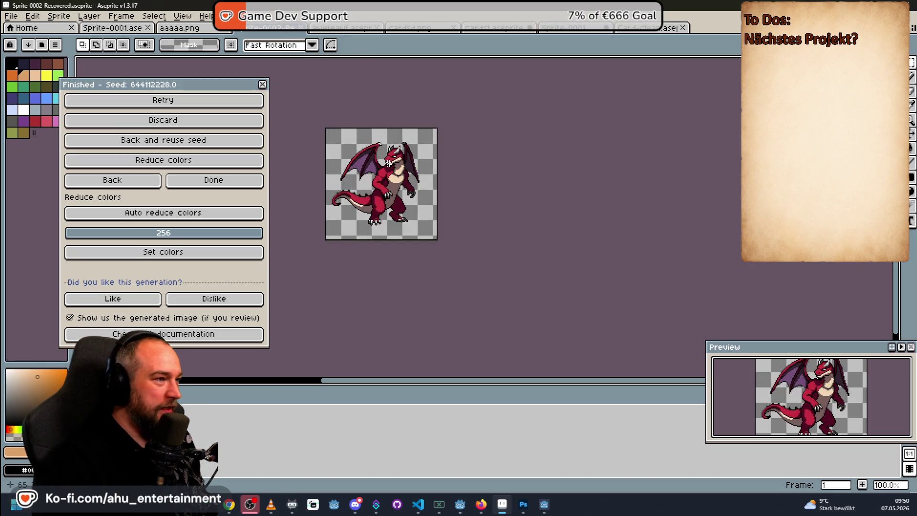
Step: Sample mauve, cream, blue and peach drawing colours from the dragon and palette
{"action": "left_click", "coordinate": [363, 171], "text": "alt"}
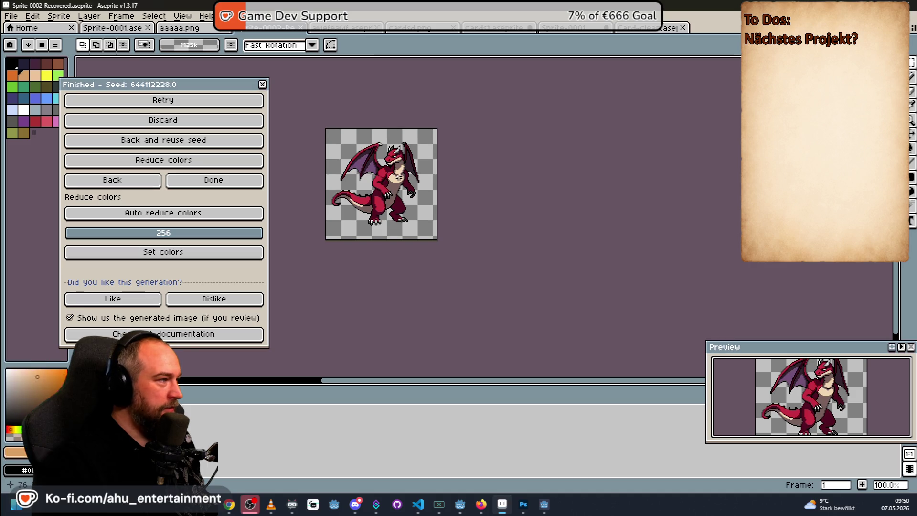
{"action": "left_click", "coordinate": [399, 175], "text": "alt"}
{"action": "left_click", "coordinate": [46, 98]}
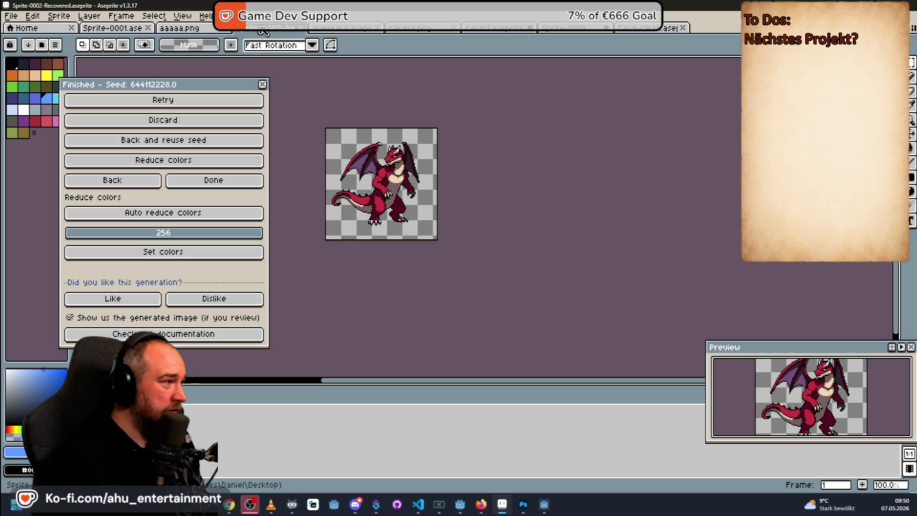
{"action": "key", "text": "i"}
{"action": "scroll", "coordinate": [353, 149], "scroll_direction": "down", "scroll_amount": 3}
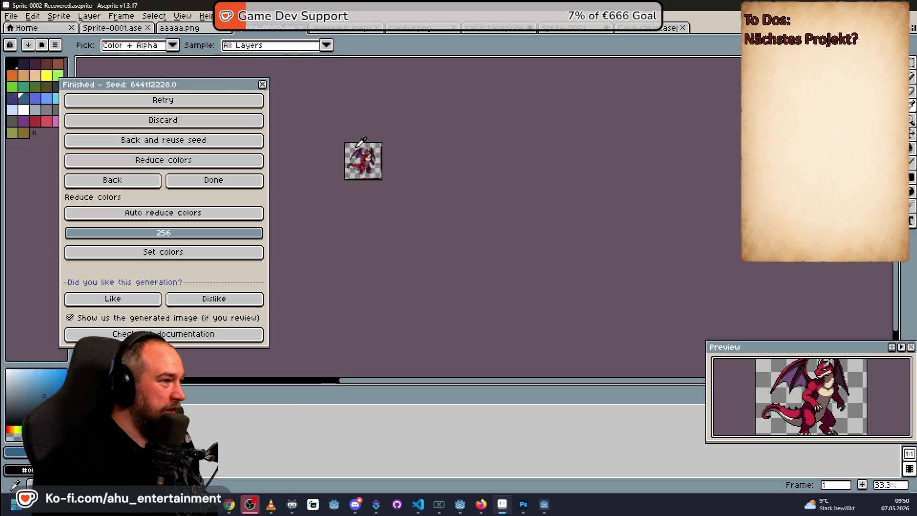
{"action": "scroll", "coordinate": [357, 146], "scroll_direction": "up", "scroll_amount": 1}
{"action": "key", "text": "ctrl"}
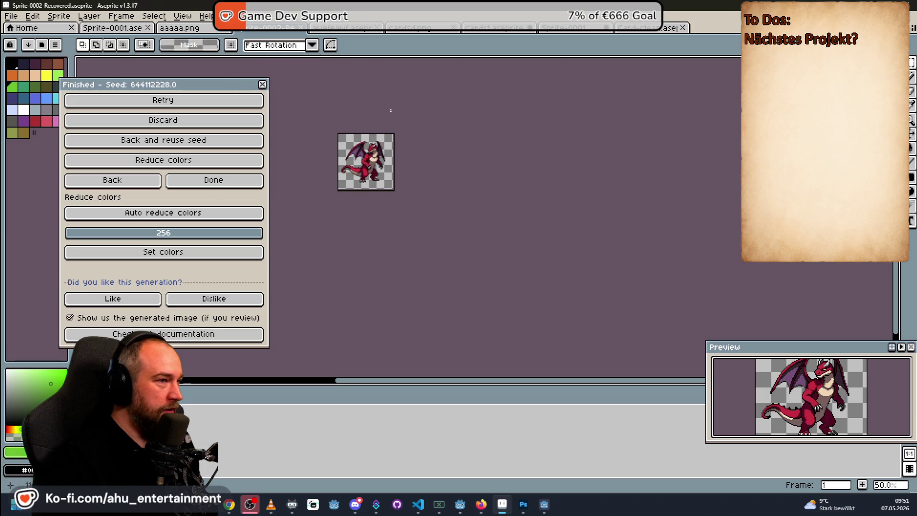
{"action": "left_click", "coordinate": [351, 159], "text": "alt"}
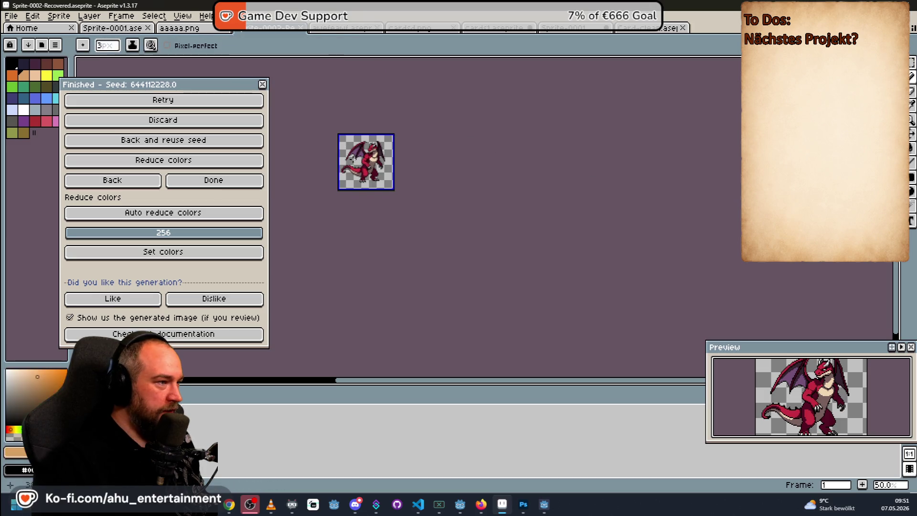
{"action": "scroll", "coordinate": [415, 172], "scroll_direction": "up", "scroll_amount": 2}
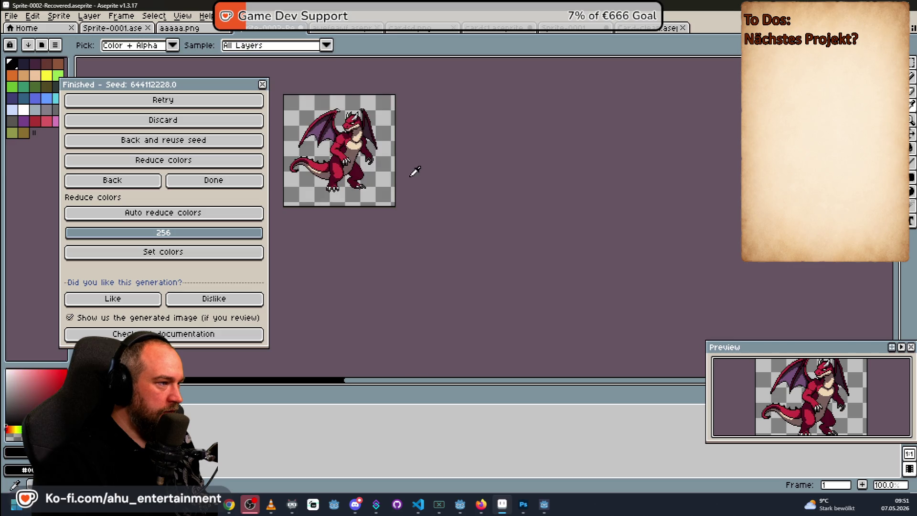
{"action": "scroll", "coordinate": [410, 177], "scroll_direction": "down", "scroll_amount": 2}
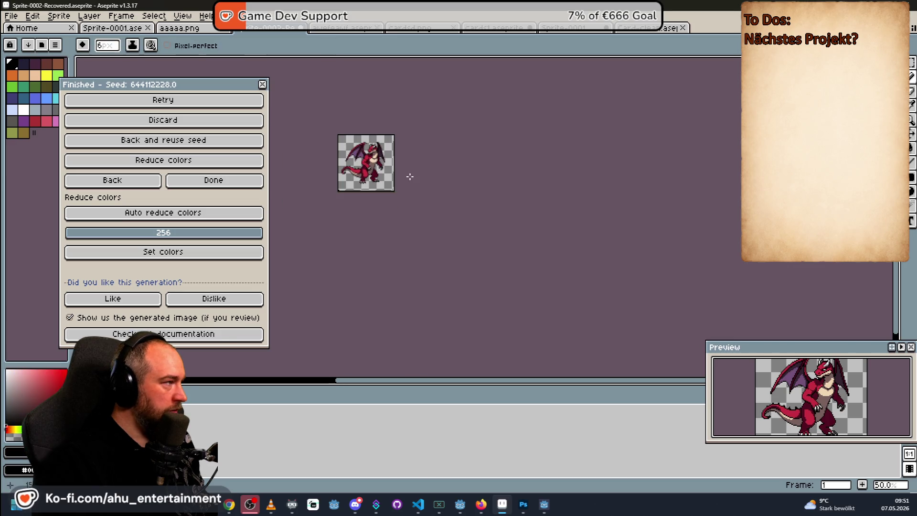
{"action": "scroll", "coordinate": [413, 169], "scroll_direction": "up", "scroll_amount": 1, "text": "ctrl"}
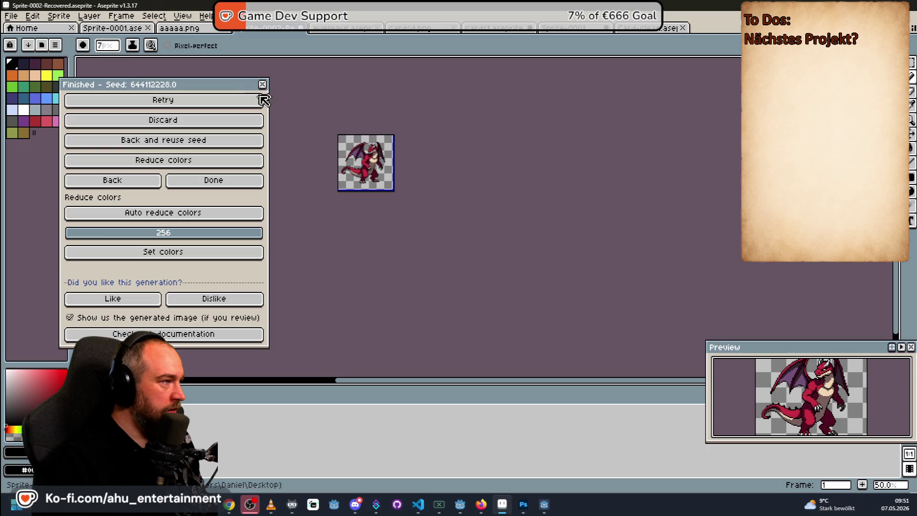
Step: Drag the generation results window aside and lower down, off the dragon
{"action": "left_click_drag", "start_coordinate": [216, 84], "coordinate": [154, 118]}
{"action": "scroll", "coordinate": [286, 165], "scroll_direction": "up", "scroll_amount": 5}
{"action": "scroll", "coordinate": [393, 194], "scroll_direction": "down", "scroll_amount": 4}
{"action": "scroll", "coordinate": [394, 193], "scroll_direction": "down", "scroll_amount": 2}
{"action": "scroll", "coordinate": [504, 243], "scroll_direction": "up", "scroll_amount": 1}
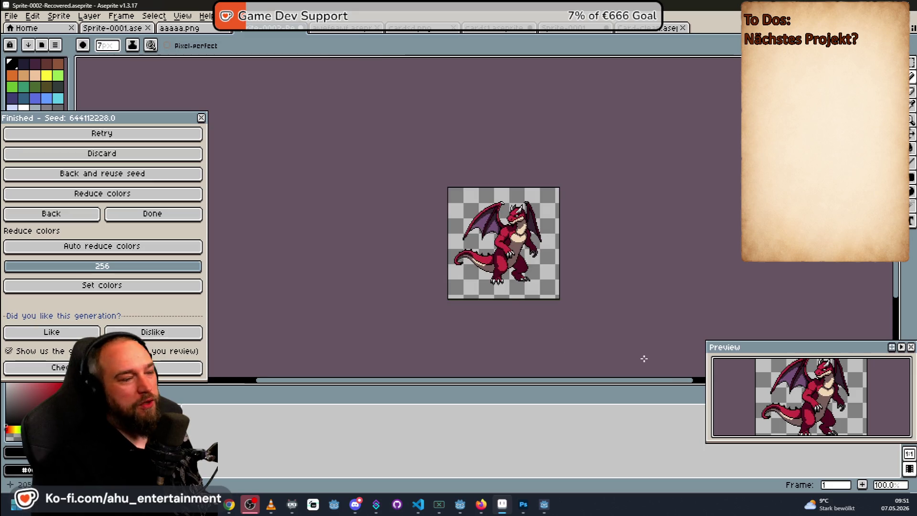
{"action": "scroll", "coordinate": [532, 276], "scroll_direction": "up", "scroll_amount": 3}
{"action": "scroll", "coordinate": [441, 204], "scroll_direction": "down", "scroll_amount": 3}
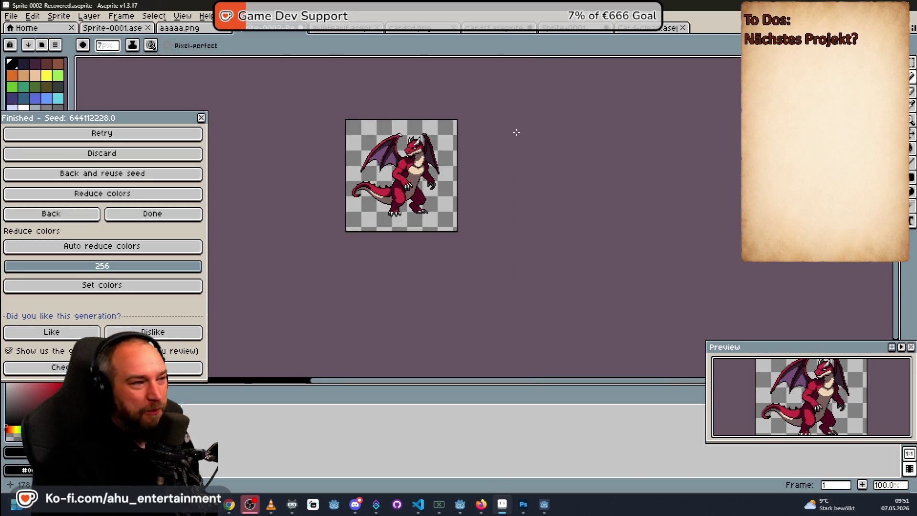
{"action": "scroll", "coordinate": [487, 198], "scroll_direction": "up", "scroll_amount": 1}
{"action": "scroll", "coordinate": [409, 182], "scroll_direction": "up", "scroll_amount": 1}
{"action": "scroll", "coordinate": [409, 182], "scroll_direction": "down", "scroll_amount": 2}
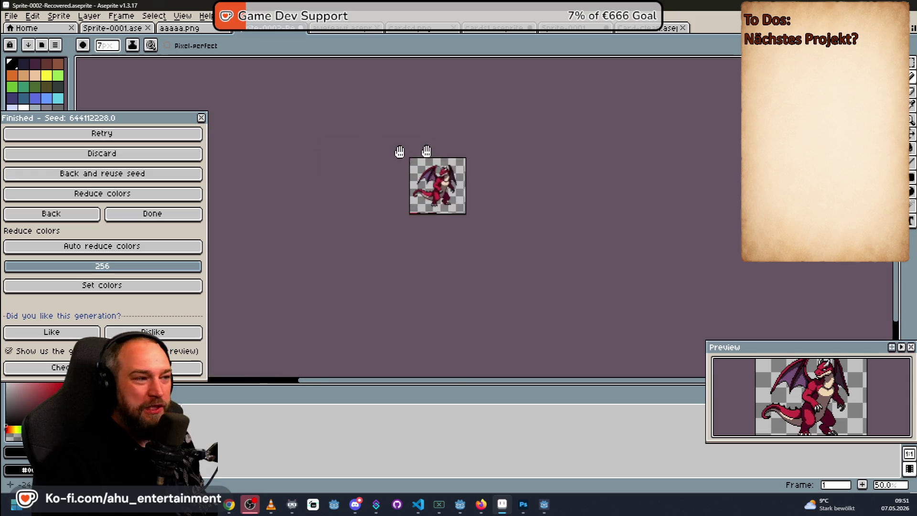
{"action": "scroll", "coordinate": [433, 168], "scroll_direction": "up", "scroll_amount": 3}
{"action": "scroll", "coordinate": [481, 190], "scroll_direction": "down", "scroll_amount": 1}
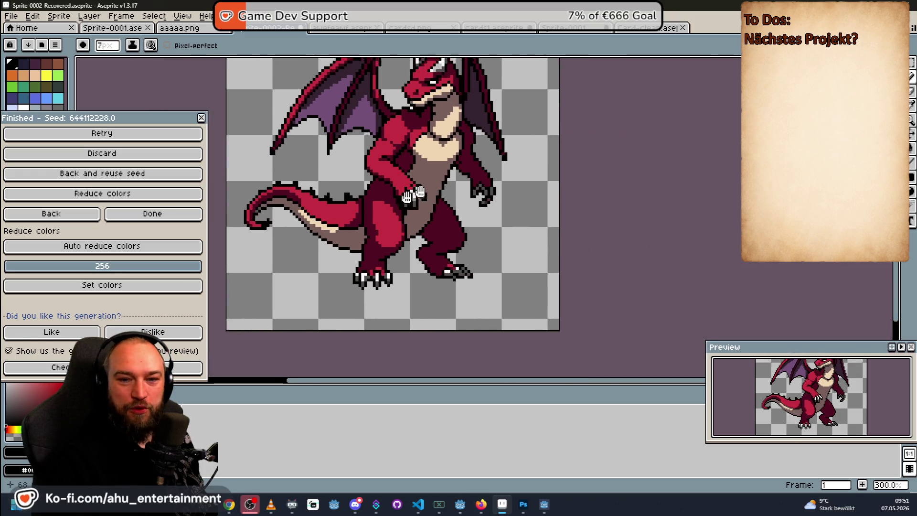
{"action": "scroll", "coordinate": [460, 195], "scroll_direction": "down", "scroll_amount": 2}
{"action": "scroll", "coordinate": [460, 195], "scroll_direction": "up", "scroll_amount": 2}
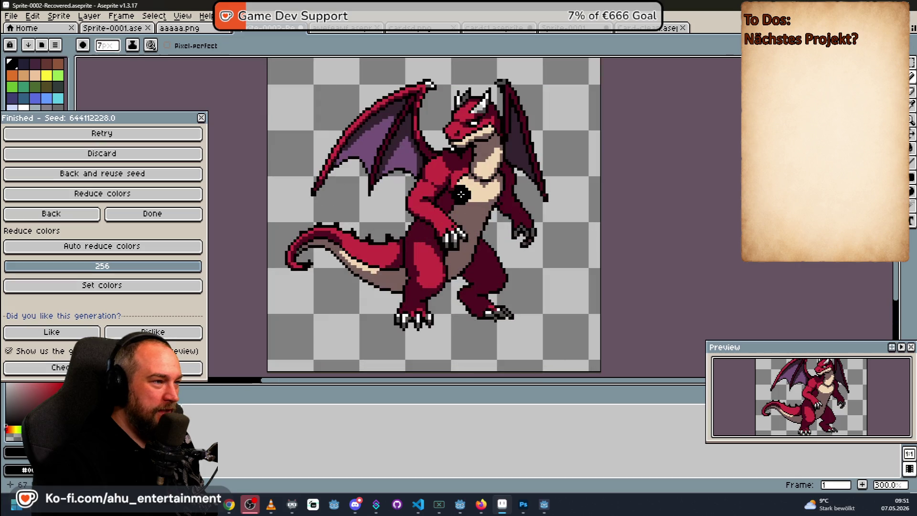
{"action": "left_click_drag", "start_coordinate": [142, 121], "coordinate": [173, 221]}
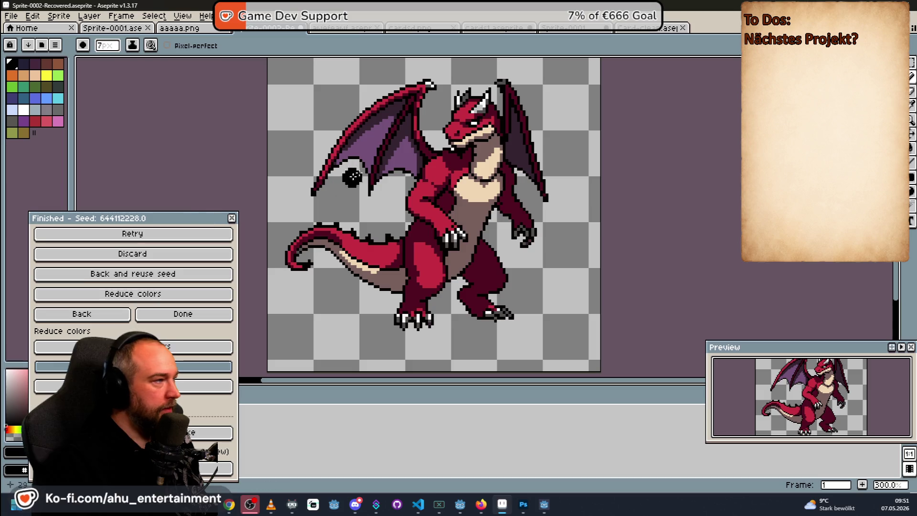
{"action": "scroll", "coordinate": [483, 197], "scroll_direction": "up", "scroll_amount": 1}
{"action": "scroll", "coordinate": [476, 212], "scroll_direction": "up", "scroll_amount": 1}
{"action": "scroll", "coordinate": [487, 217], "scroll_direction": "down", "scroll_amount": 2}
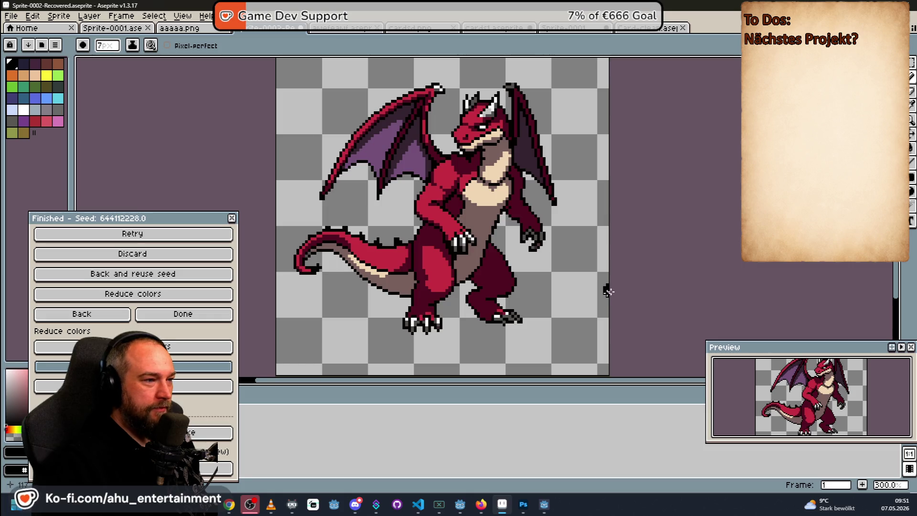
{"action": "scroll", "coordinate": [469, 227], "scroll_direction": "up", "scroll_amount": 3}
{"action": "scroll", "coordinate": [471, 217], "scroll_direction": "up", "scroll_amount": 4}
{"action": "scroll", "coordinate": [468, 211], "scroll_direction": "down", "scroll_amount": 7}
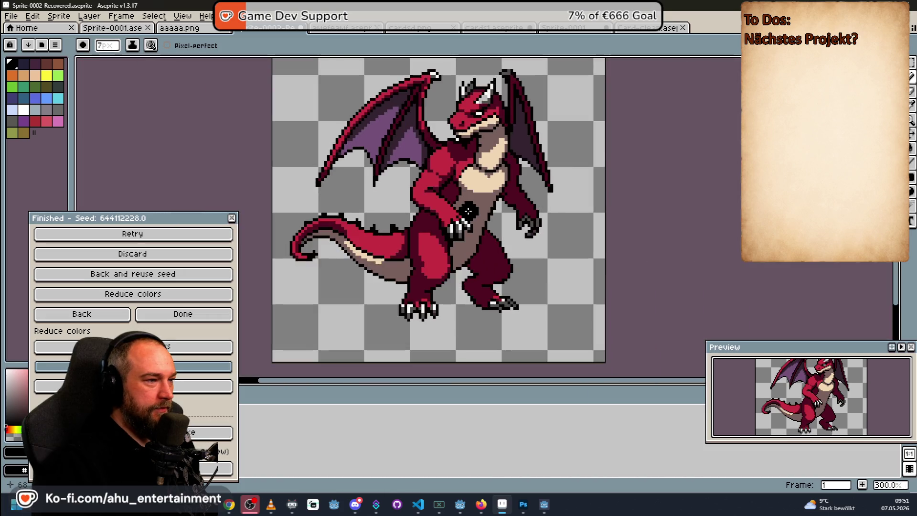
{"action": "scroll", "coordinate": [452, 315], "scroll_direction": "up", "scroll_amount": 1}
{"action": "scroll", "coordinate": [542, 194], "scroll_direction": "down", "scroll_amount": 1}
Step: Compare the dragon against Photoshop's animal sheet, then switch to the Sprite-0001 animal-head cards
{"action": "key", "text": "alt"}
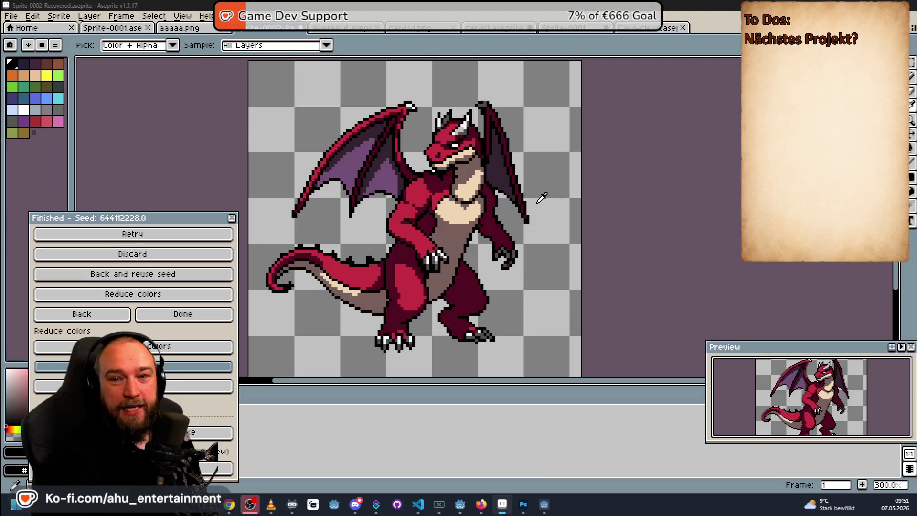
{"action": "left_click", "coordinate": [525, 507]}
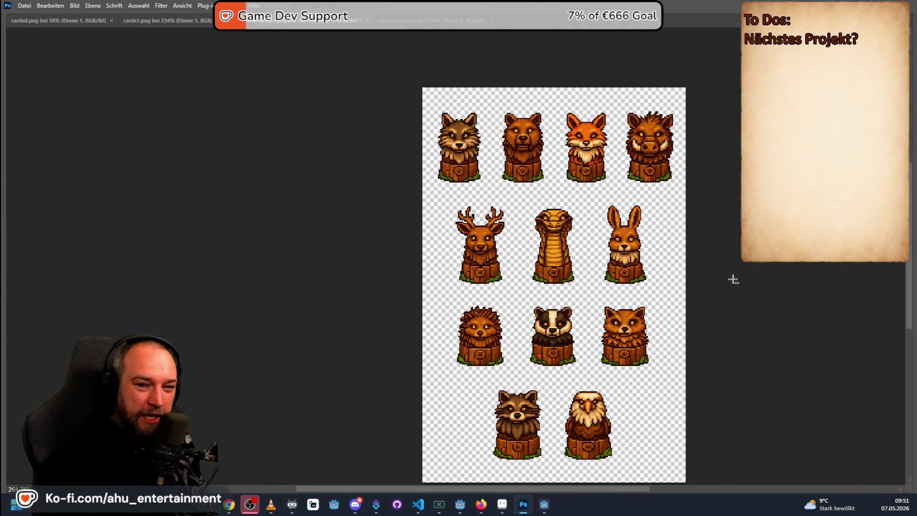
{"action": "key", "text": "alt+Tab"}
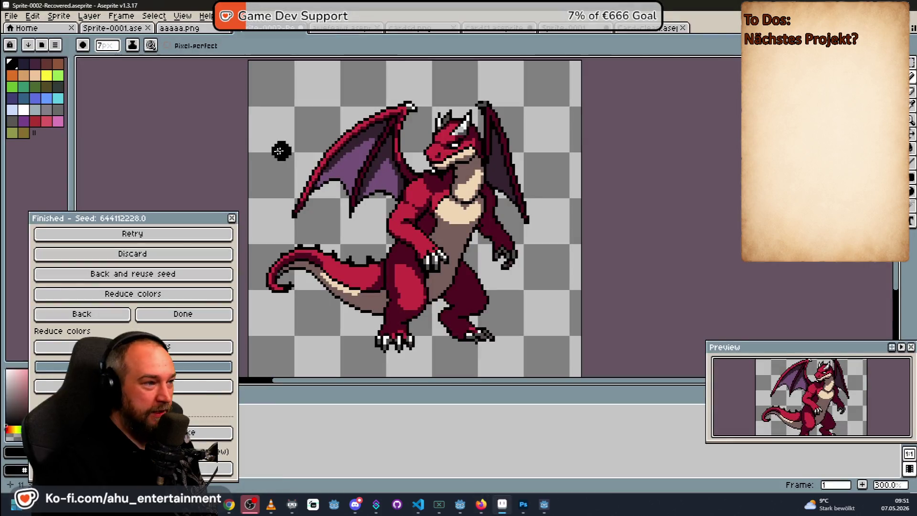
{"action": "scroll", "coordinate": [362, 244], "scroll_direction": "up", "scroll_amount": 1}
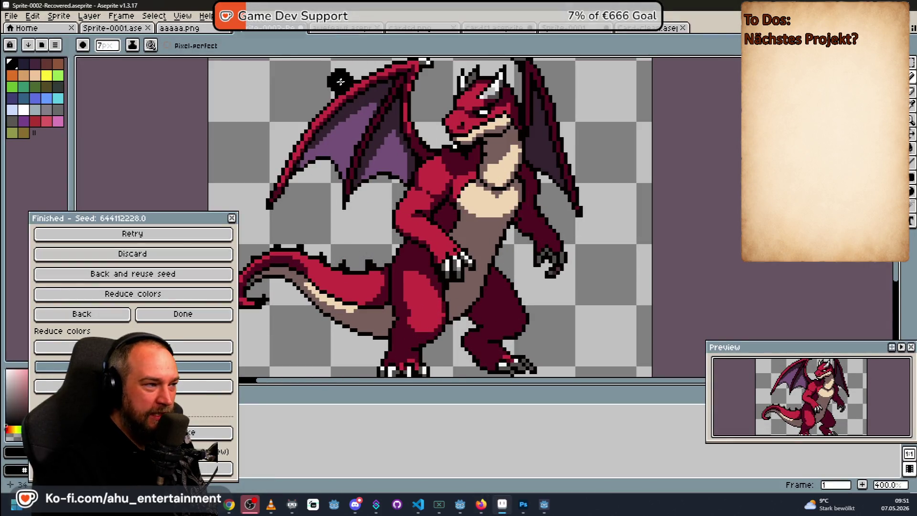
{"action": "scroll", "coordinate": [409, 166], "scroll_direction": "down", "scroll_amount": 1}
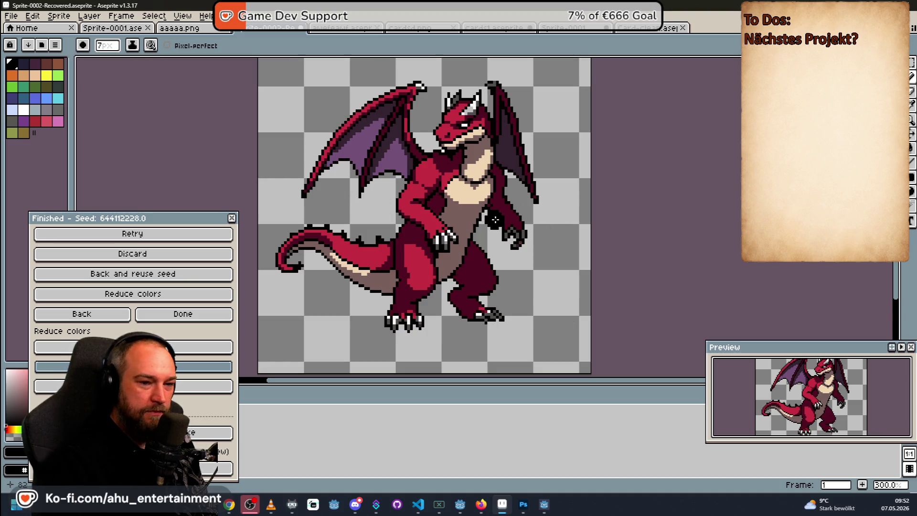
{"action": "scroll", "coordinate": [495, 220], "scroll_direction": "down", "scroll_amount": 3}
{"action": "scroll", "coordinate": [473, 208], "scroll_direction": "up", "scroll_amount": 4}
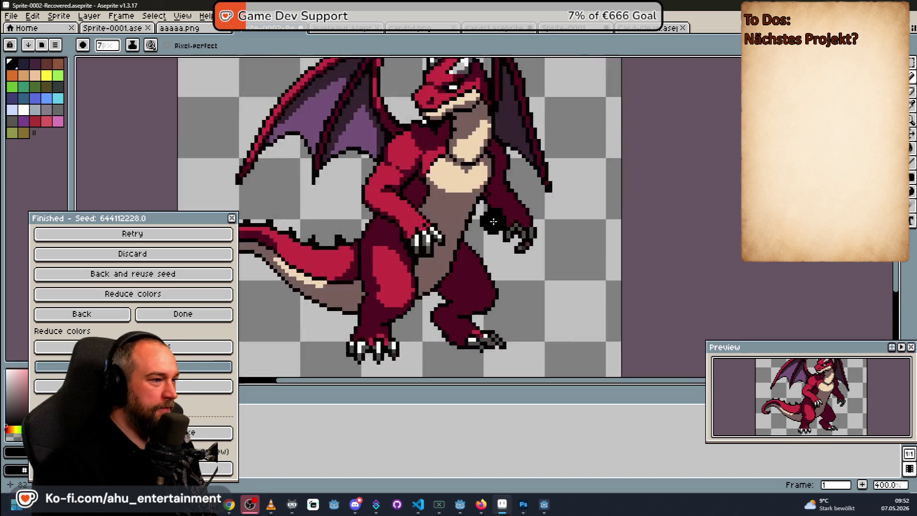
{"action": "scroll", "coordinate": [454, 195], "scroll_direction": "down", "scroll_amount": 2}
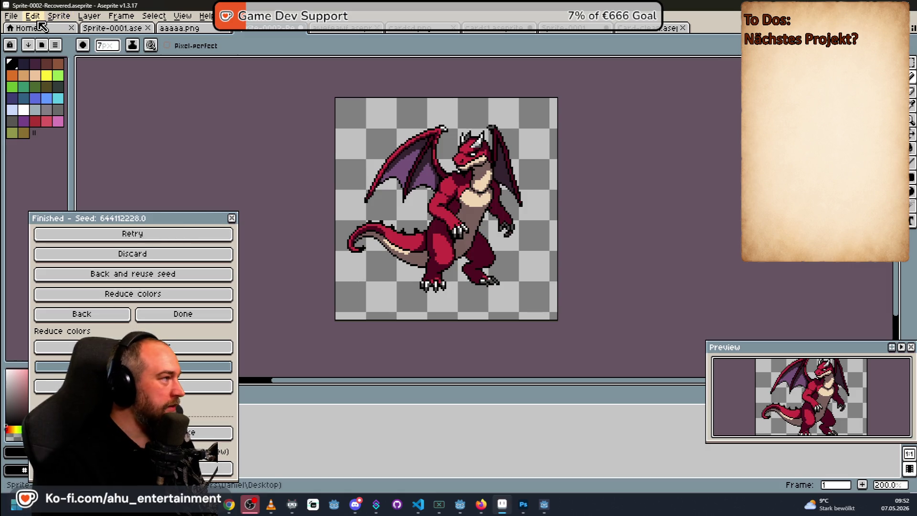
{"action": "left_click", "coordinate": [179, 29]}
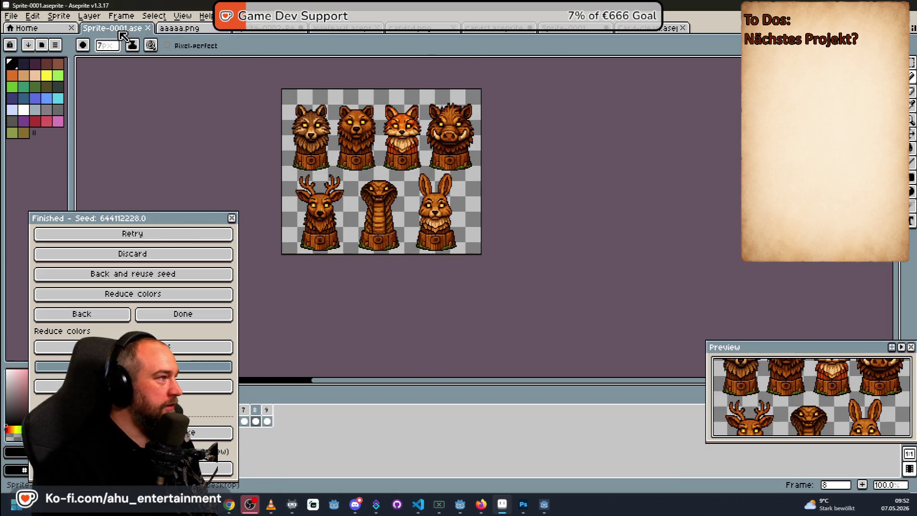
Step: Show the awefeawf robot animation and drag the Finished panel to the lower left
{"action": "left_click", "coordinate": [323, 29]}
{"action": "scroll", "coordinate": [334, 153], "scroll_direction": "up", "scroll_amount": 2}
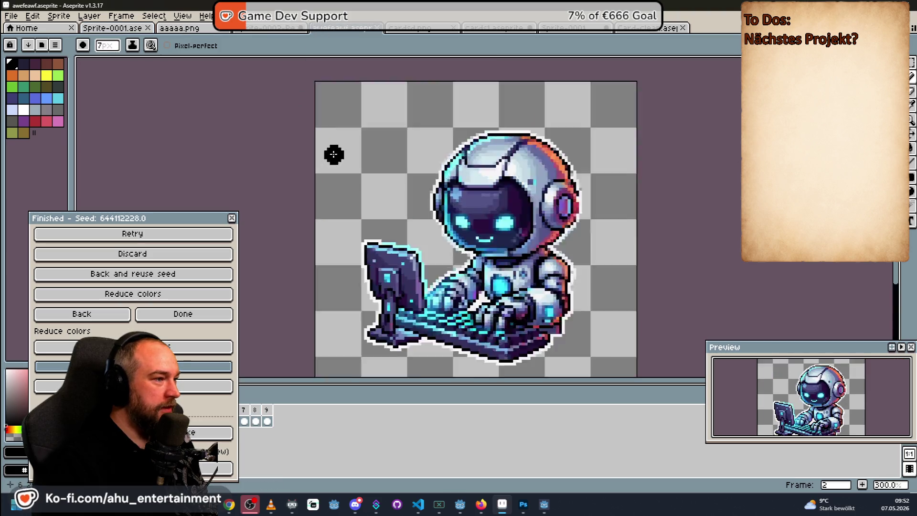
{"action": "scroll", "coordinate": [339, 154], "scroll_direction": "up", "scroll_amount": 1}
{"action": "scroll", "coordinate": [355, 150], "scroll_direction": "down", "scroll_amount": 1}
{"action": "scroll", "coordinate": [504, 264], "scroll_direction": "up", "scroll_amount": 2}
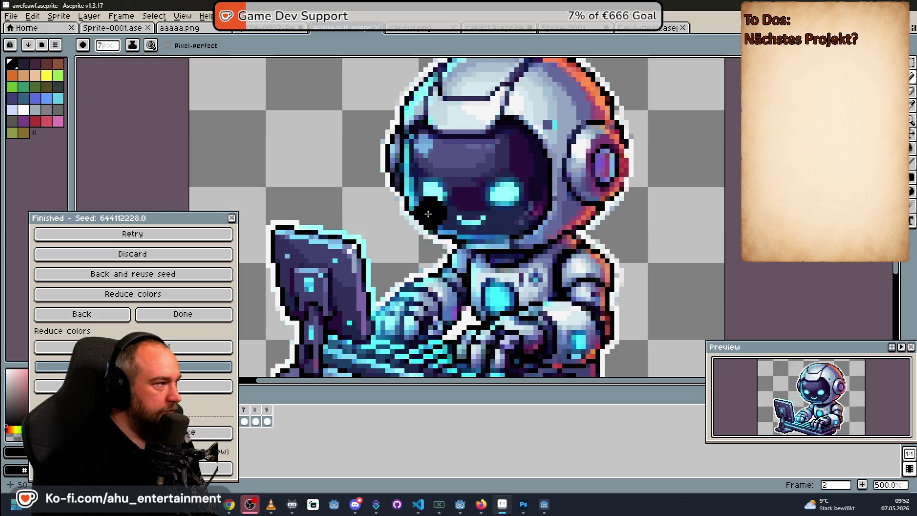
{"action": "scroll", "coordinate": [427, 209], "scroll_direction": "down", "scroll_amount": 1}
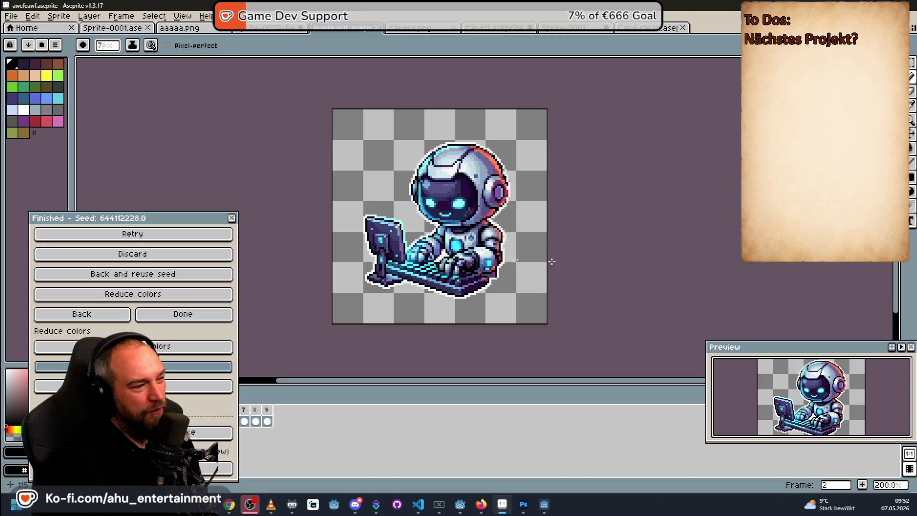
{"action": "scroll", "coordinate": [409, 250], "scroll_direction": "up", "scroll_amount": 3}
{"action": "scroll", "coordinate": [408, 212], "scroll_direction": "down", "scroll_amount": 8}
{"action": "scroll", "coordinate": [423, 212], "scroll_direction": "up", "scroll_amount": 3}
{"action": "scroll", "coordinate": [323, 190], "scroll_direction": "down", "scroll_amount": 1}
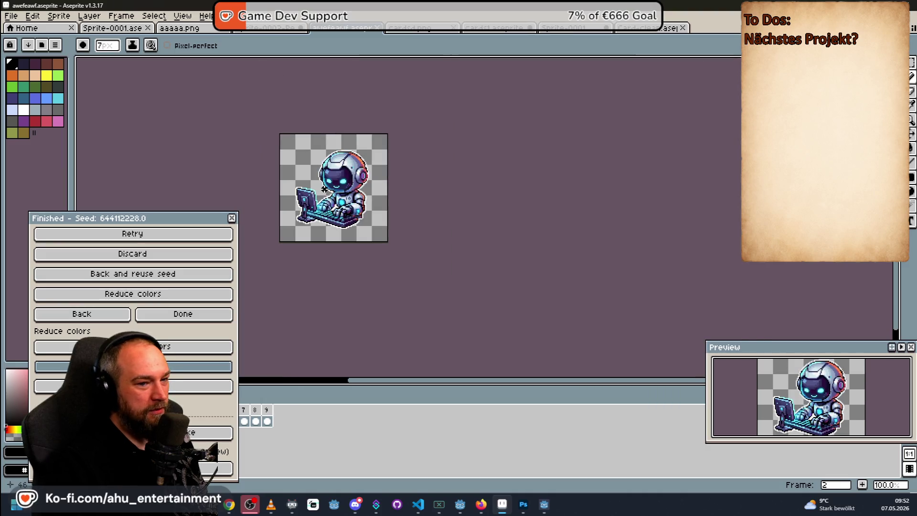
{"action": "scroll", "coordinate": [334, 193], "scroll_direction": "up", "scroll_amount": 1}
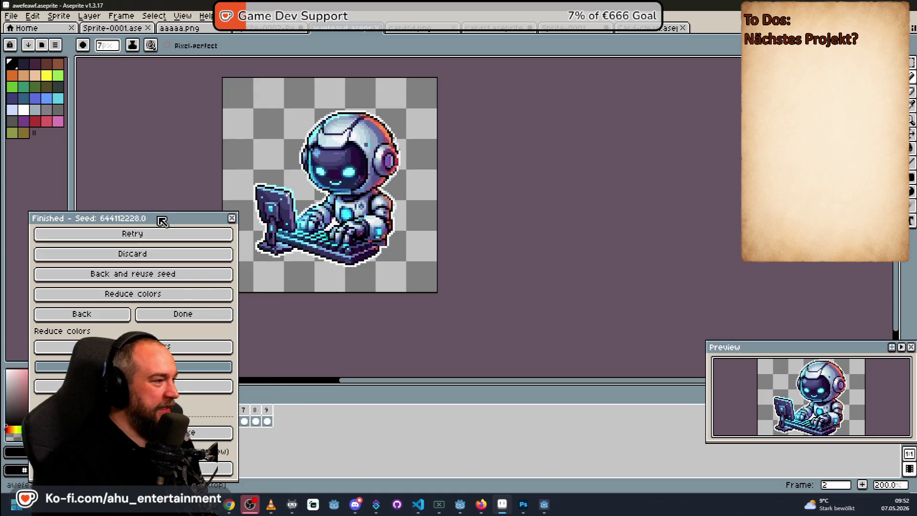
{"action": "left_click_drag", "start_coordinate": [138, 220], "coordinate": [5, 258]}
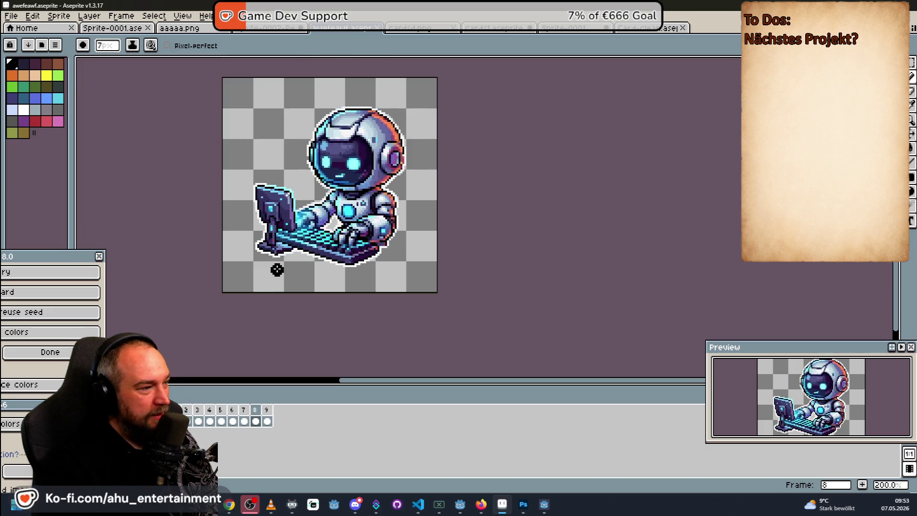
{"action": "scroll", "coordinate": [266, 215], "scroll_direction": "up", "scroll_amount": 4}
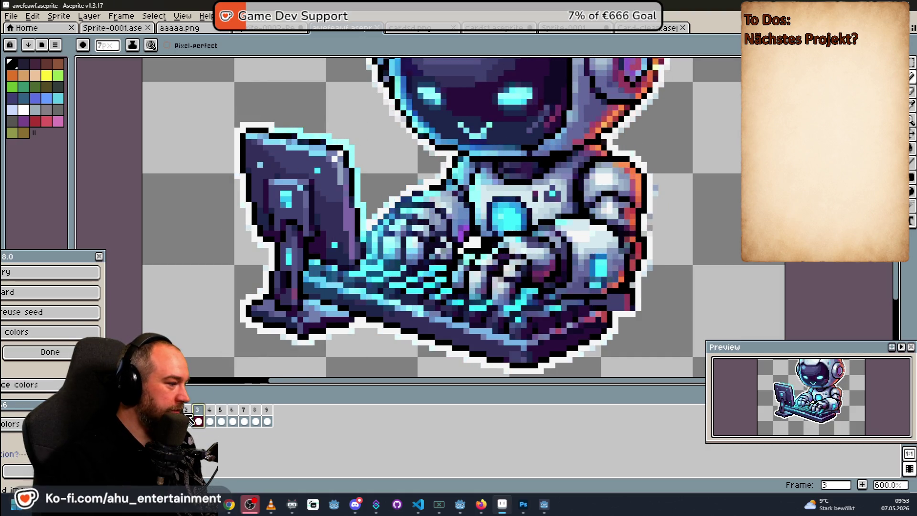
Step: Marquee the monitor area on frame 2 and flip between frames 1-3 to compare poses
{"action": "left_click", "coordinate": [188, 420]}
{"action": "left_click", "coordinate": [911, 65]}
{"action": "left_click_drag", "start_coordinate": [212, 112], "coordinate": [373, 222]}
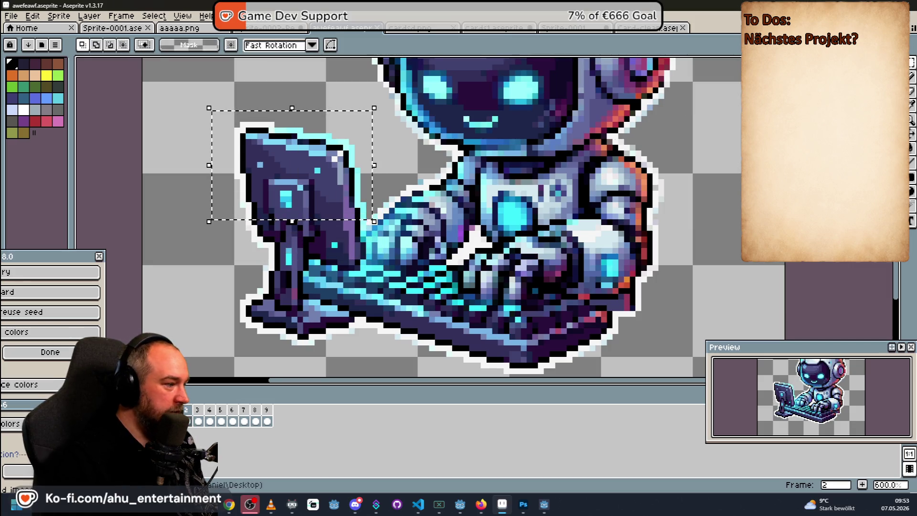
{"action": "key", "text": "Left"}
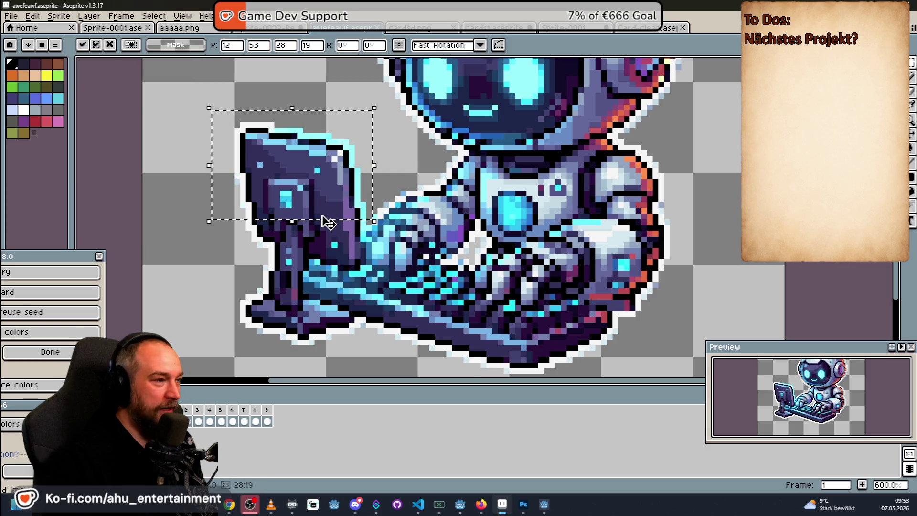
{"action": "left_click", "coordinate": [189, 419]}
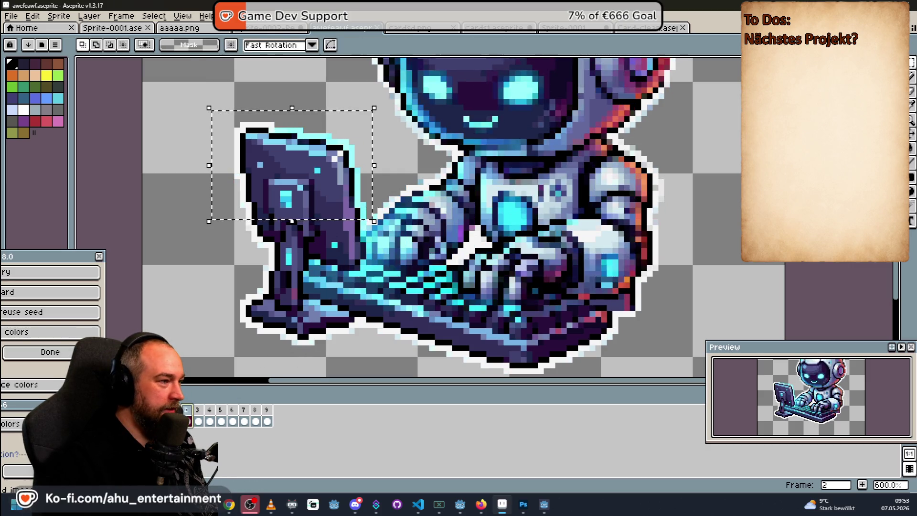
{"action": "left_click", "coordinate": [206, 417]}
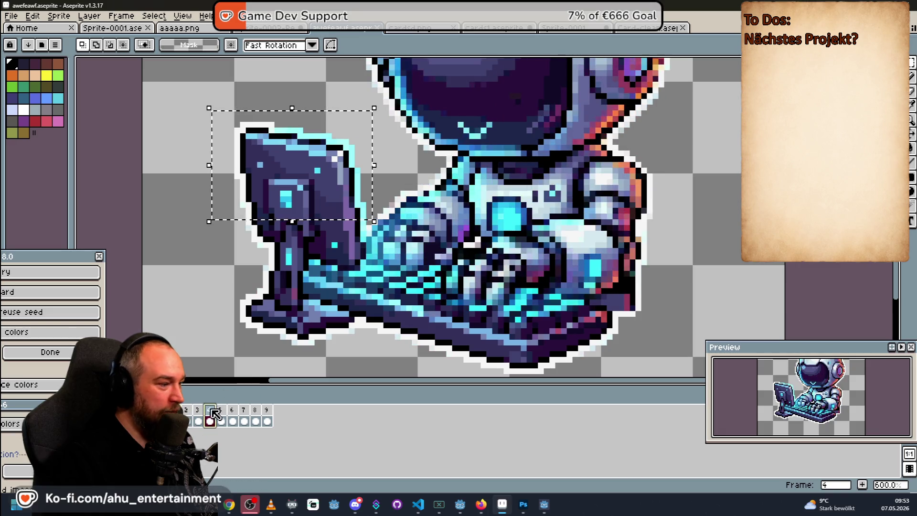
{"action": "left_click", "coordinate": [196, 414]}
{"action": "left_click", "coordinate": [191, 414]}
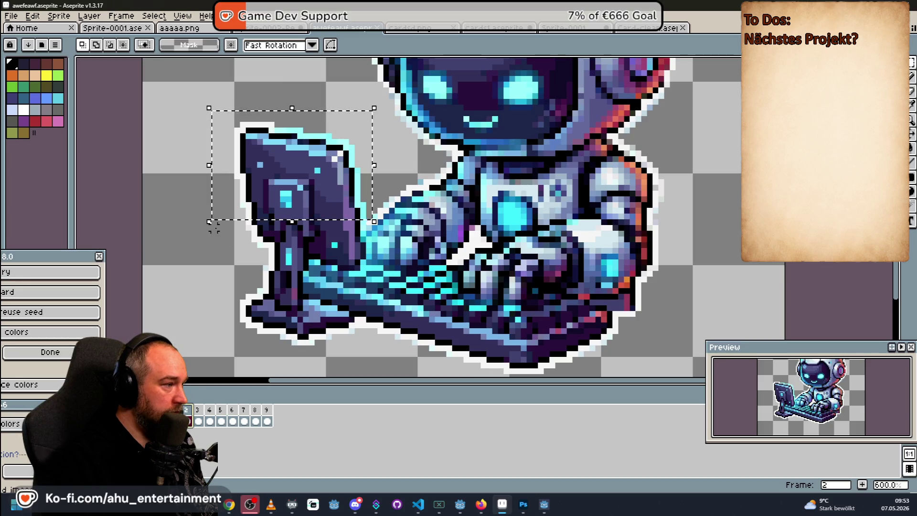
Step: Reselect the monitor base and left keyboard, nudge it one pixel right on frame 2 and commit
{"action": "left_click_drag", "start_coordinate": [213, 225], "coordinate": [307, 348]}
{"action": "left_click", "coordinate": [275, 172]}
{"action": "mouse_move", "coordinate": [208, 223]}
{"action": "left_mouse_down"}
{"action": "mouse_move", "coordinate": [339, 344]}
{"action": "mouse_move", "coordinate": [367, 351]}
{"action": "left_mouse_up"}
{"action": "key", "text": "Left"}
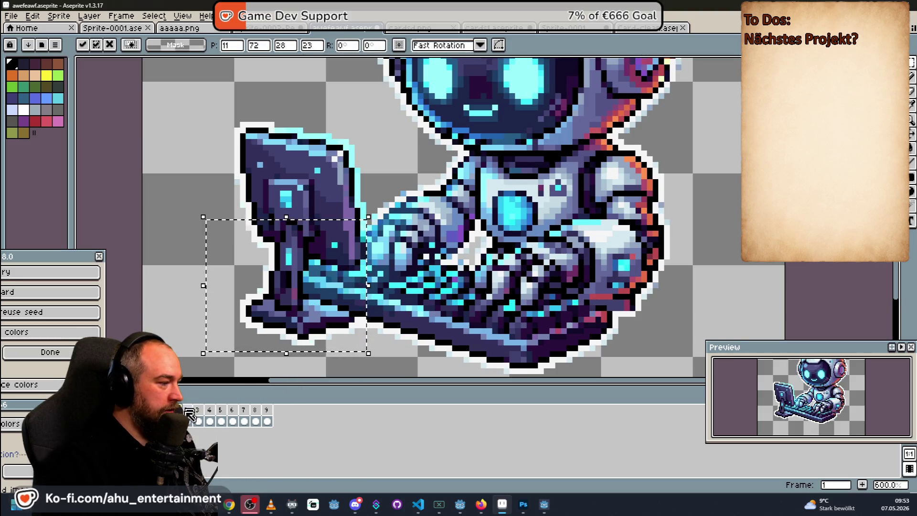
{"action": "key", "text": "Right"}
{"action": "key", "text": "Right"}
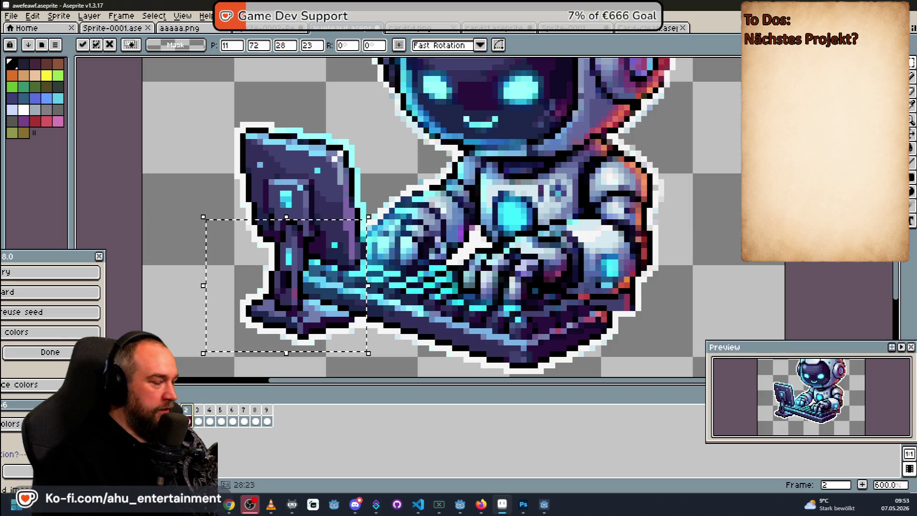
{"action": "key", "text": "ctrl+d"}
{"action": "key", "text": "Right"}
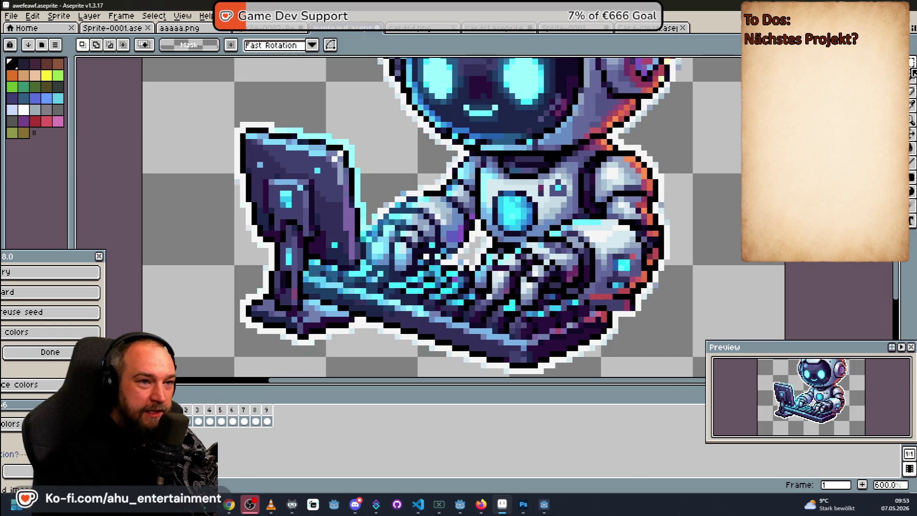
{"action": "left_click", "coordinate": [912, 93]}
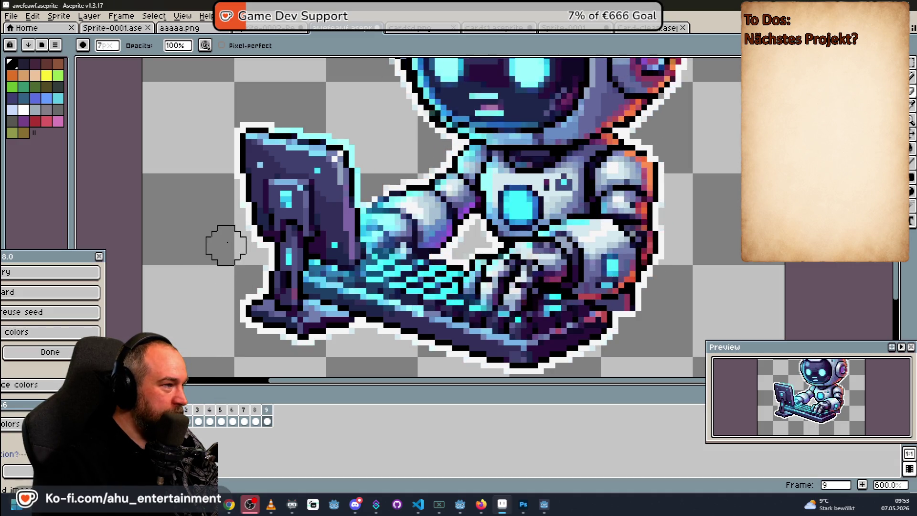
{"action": "scroll", "coordinate": [231, 240], "scroll_direction": "up", "scroll_amount": 6}
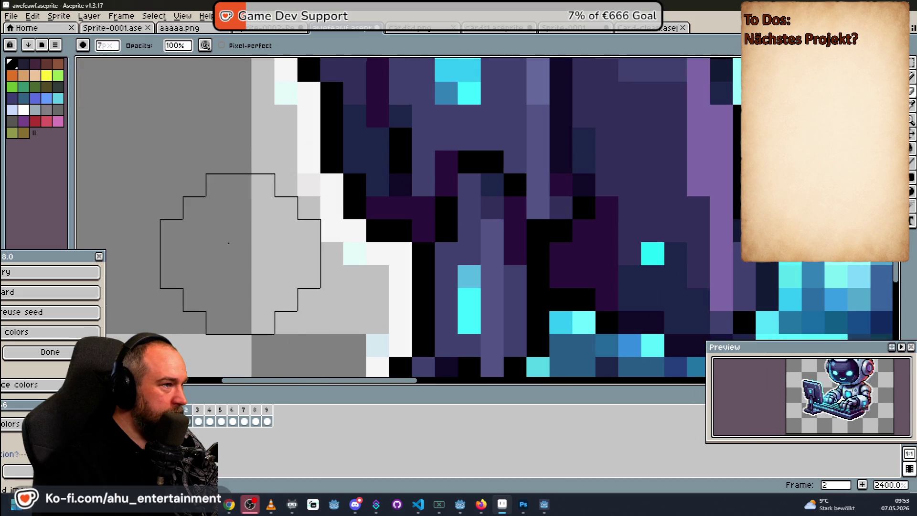
{"action": "scroll", "coordinate": [228, 242], "scroll_direction": "down", "scroll_amount": 3}
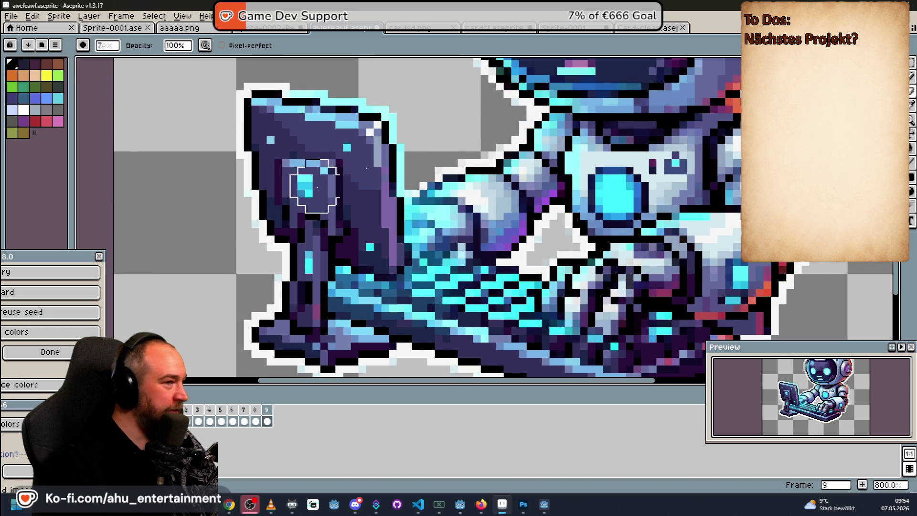
Step: Select the robot's monitor region by colour to keep it isolated across frames
{"action": "left_click", "coordinate": [911, 72]}
{"action": "scroll", "coordinate": [271, 124], "scroll_direction": "down", "scroll_amount": 1}
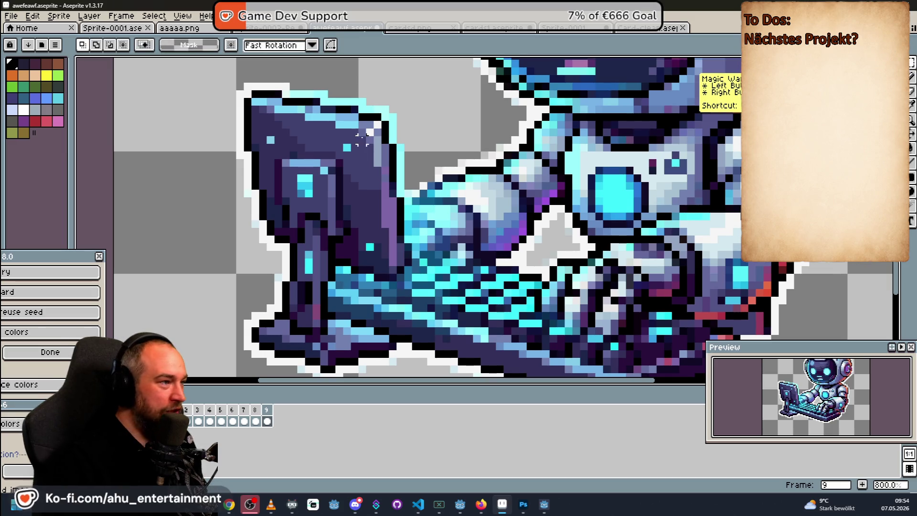
{"action": "left_click_drag", "start_coordinate": [224, 83], "coordinate": [368, 337]}
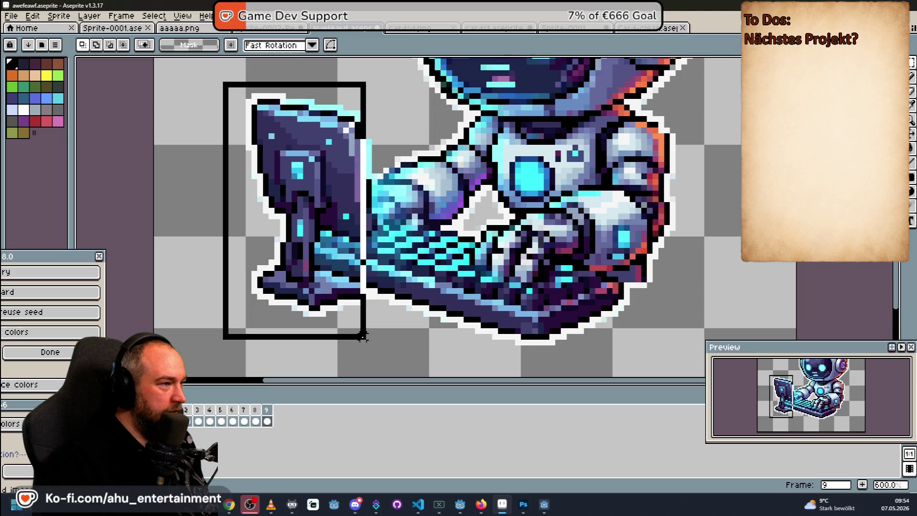
{"action": "left_click_drag", "start_coordinate": [364, 337], "coordinate": [367, 341]}
Step: Step through the timeline frames up to frame 9 to compare the monitor
{"action": "left_click", "coordinate": [185, 421]}
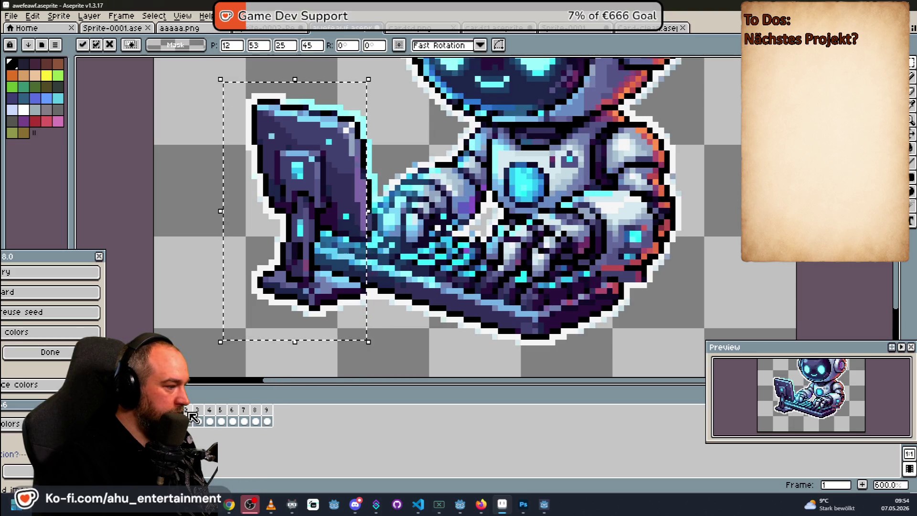
{"action": "left_click", "coordinate": [209, 421]}
{"action": "left_click", "coordinate": [220, 411]}
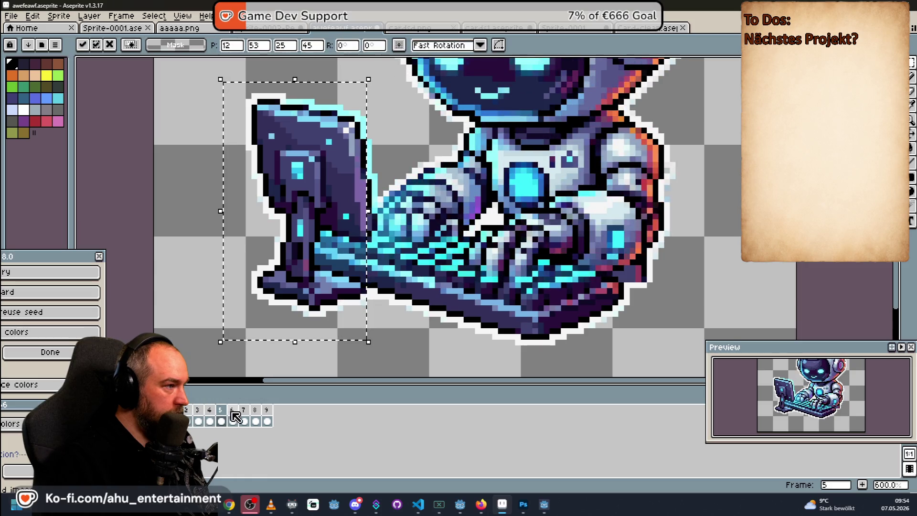
{"action": "left_click", "coordinate": [231, 411]}
{"action": "left_click", "coordinate": [243, 414]}
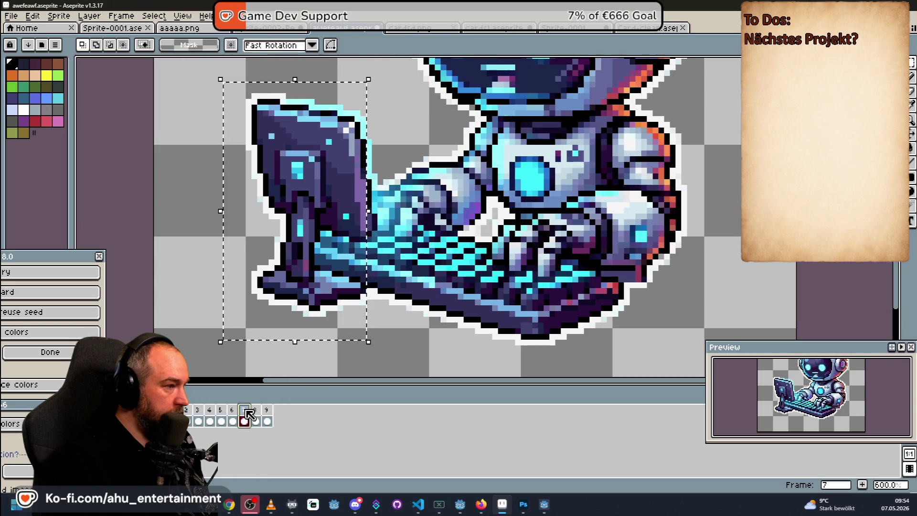
{"action": "left_click", "coordinate": [266, 414]}
{"action": "scroll", "coordinate": [608, 179], "scroll_direction": "down", "scroll_amount": 2}
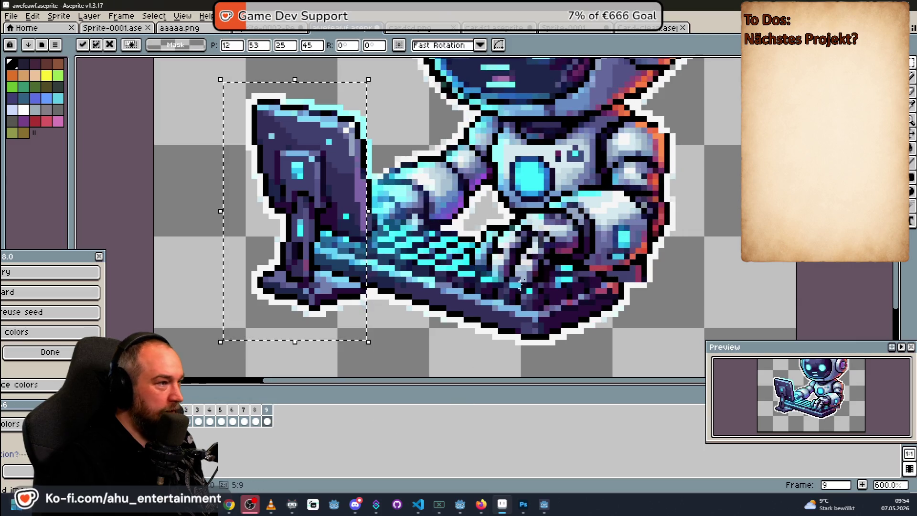
{"action": "scroll", "coordinate": [609, 179], "scroll_direction": "down", "scroll_amount": 3}
{"action": "scroll", "coordinate": [590, 201], "scroll_direction": "up", "scroll_amount": 2}
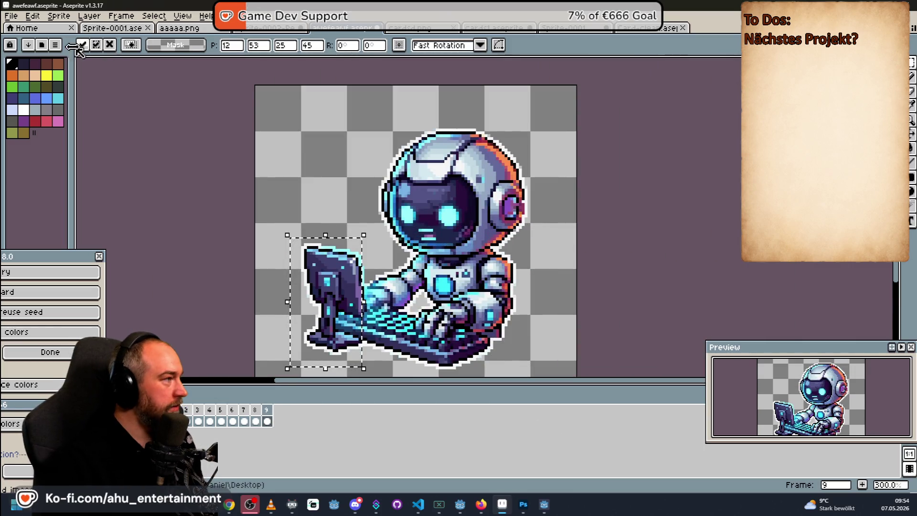
Step: Deselect the monitor area and play the robot typing animation
{"action": "key", "text": "ctrl+d"}
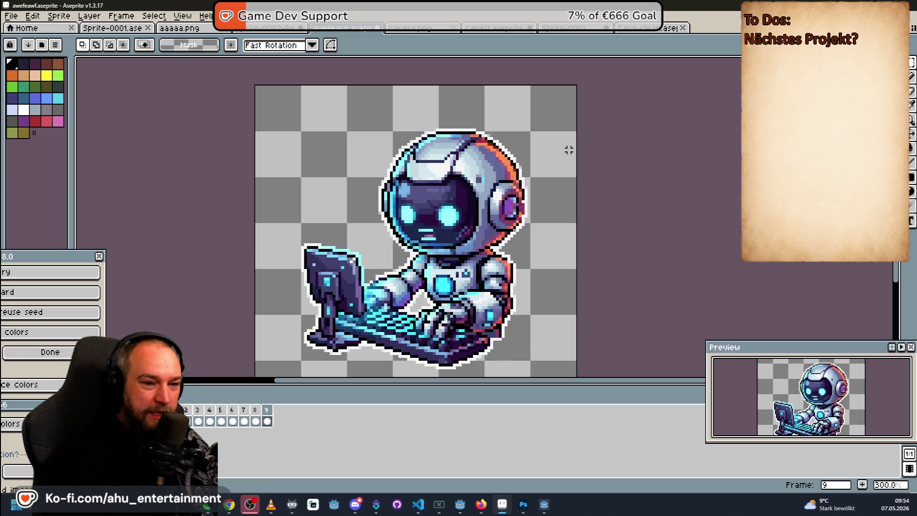
{"action": "key", "text": "Return"}
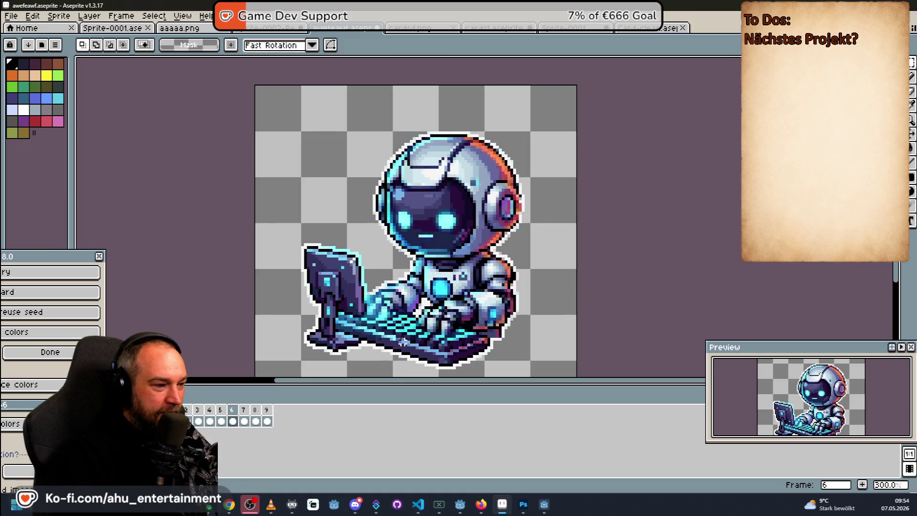
{"action": "scroll", "coordinate": [405, 358], "scroll_direction": "up", "scroll_amount": 3}
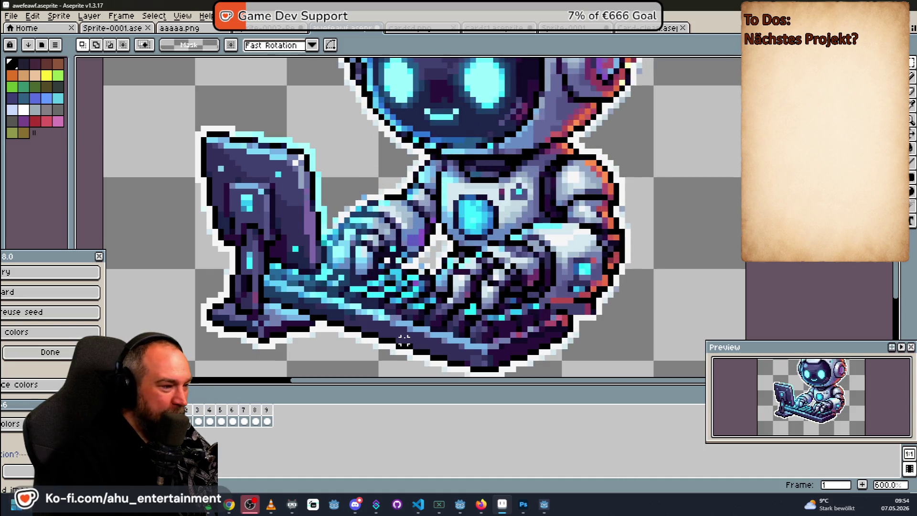
{"action": "scroll", "coordinate": [403, 315], "scroll_direction": "down", "scroll_amount": 1}
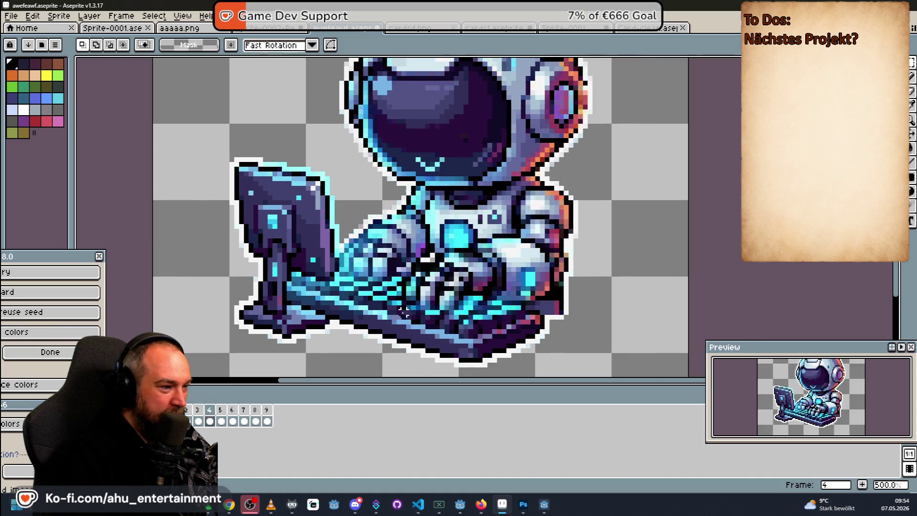
{"action": "scroll", "coordinate": [403, 313], "scroll_direction": "down", "scroll_amount": 2}
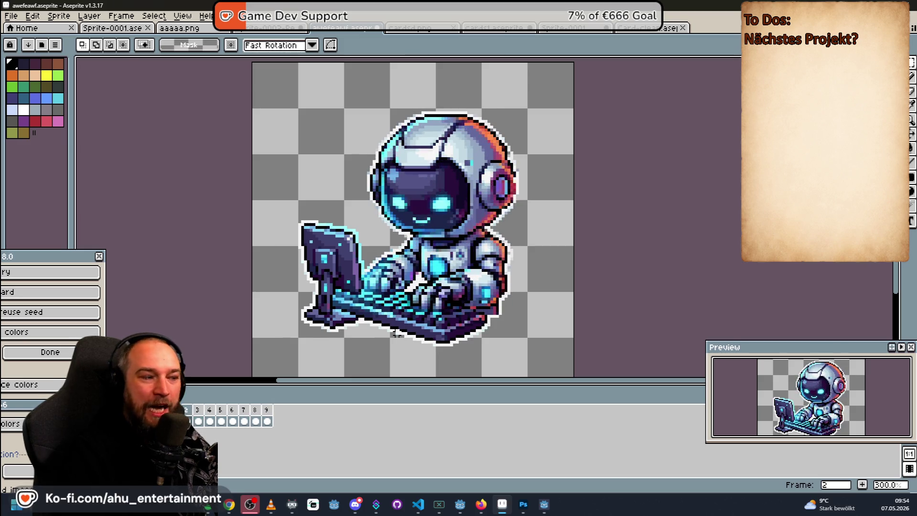
{"action": "scroll", "coordinate": [394, 333], "scroll_direction": "up", "scroll_amount": 2}
{"action": "scroll", "coordinate": [395, 334], "scroll_direction": "up", "scroll_amount": 1}
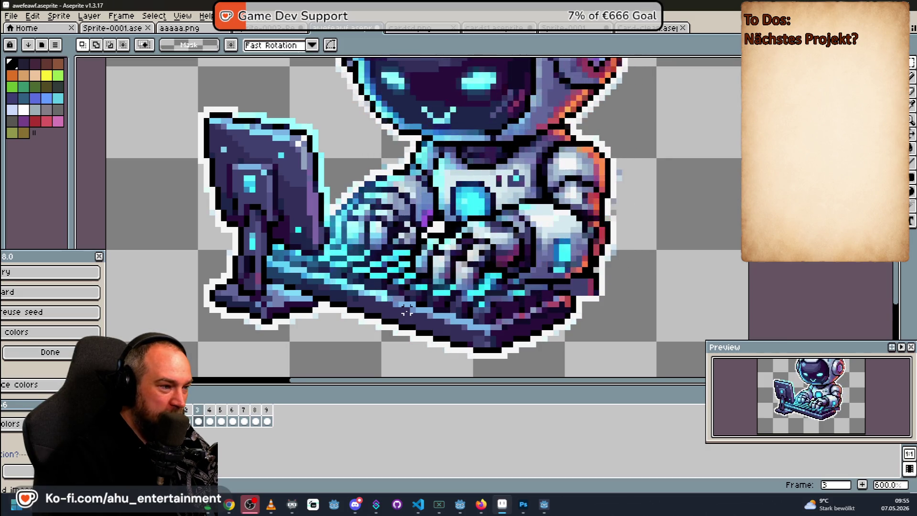
{"action": "scroll", "coordinate": [406, 309], "scroll_direction": "down", "scroll_amount": 2}
{"action": "scroll", "coordinate": [407, 310], "scroll_direction": "down", "scroll_amount": 2}
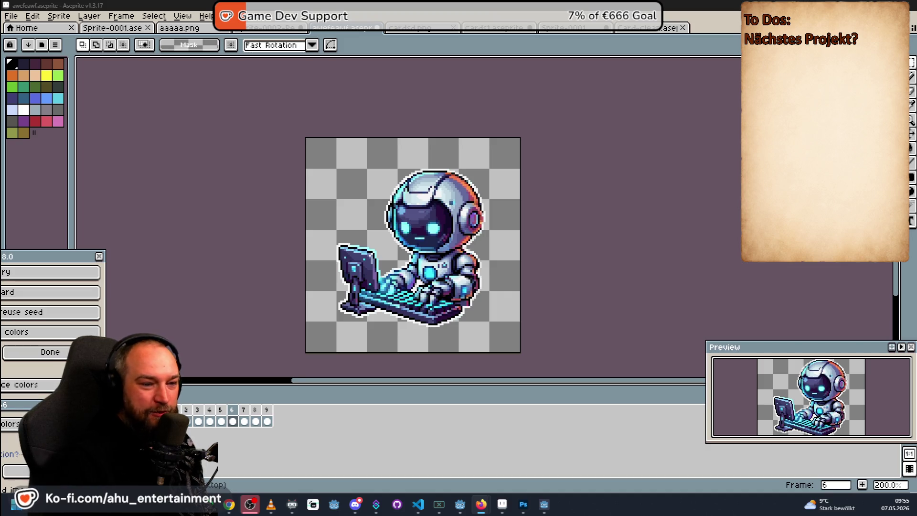
{"action": "scroll", "coordinate": [401, 308], "scroll_direction": "down", "scroll_amount": 3}
{"action": "scroll", "coordinate": [415, 291], "scroll_direction": "up", "scroll_amount": 1}
{"action": "scroll", "coordinate": [415, 292], "scroll_direction": "up", "scroll_amount": 1}
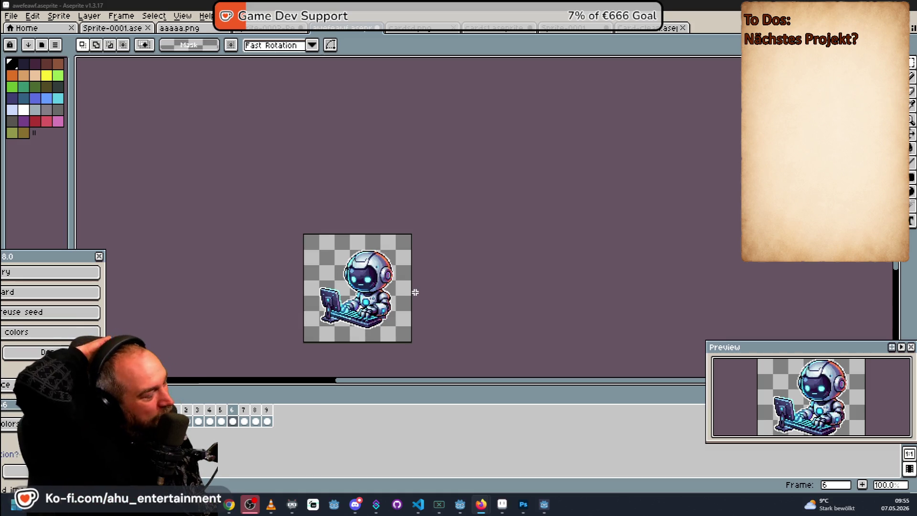
Step: Switch to the cards1 animal card sheet and bring the shared animal image into view
{"action": "left_click", "coordinate": [500, 29]}
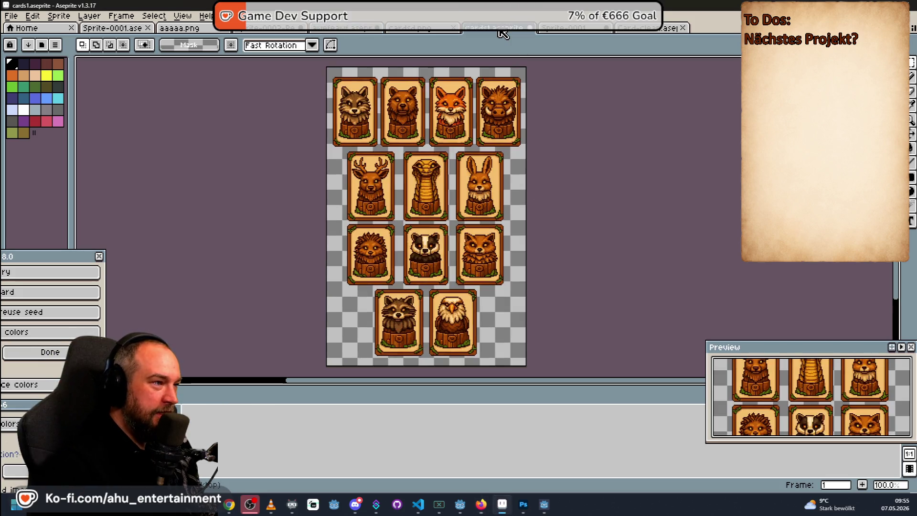
{"action": "scroll", "coordinate": [443, 133], "scroll_direction": "up", "scroll_amount": 3}
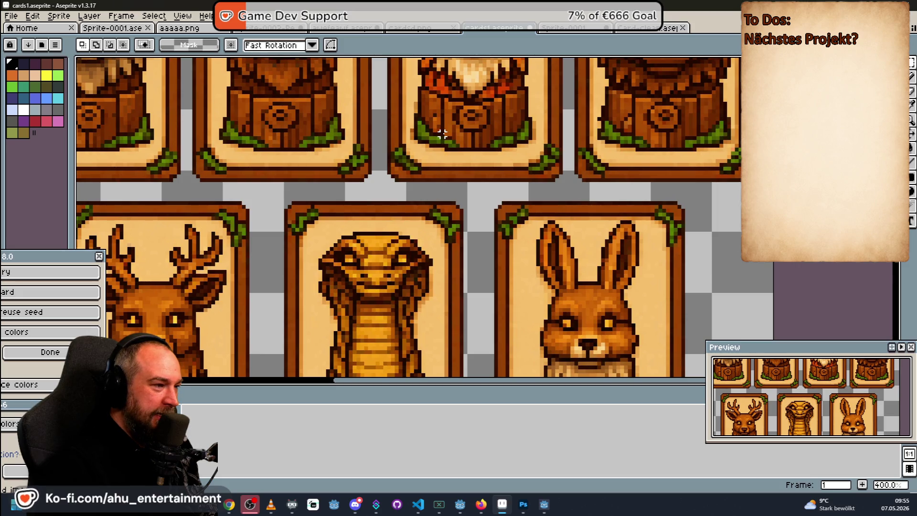
{"action": "scroll", "coordinate": [442, 134], "scroll_direction": "down", "scroll_amount": 2}
{"action": "scroll", "coordinate": [444, 133], "scroll_direction": "up", "scroll_amount": 1}
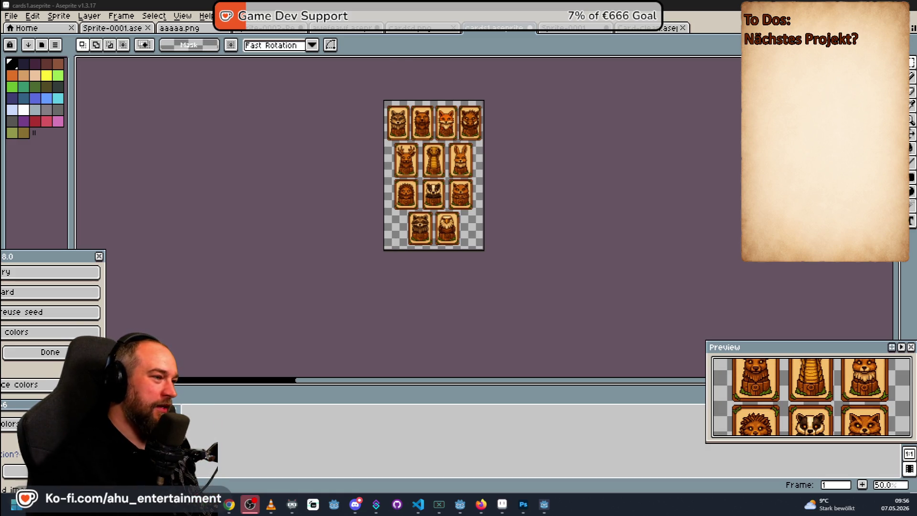
{"action": "scroll", "coordinate": [481, 191], "scroll_direction": "up", "scroll_amount": 4}
{"action": "scroll", "coordinate": [480, 191], "scroll_direction": "down", "scroll_amount": 4}
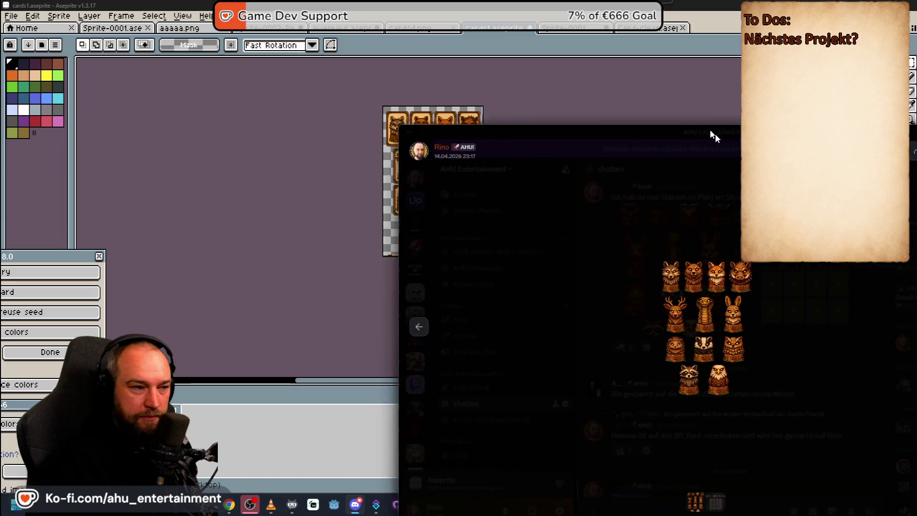
{"action": "left_click_drag", "start_coordinate": [711, 135], "coordinate": [588, 39]}
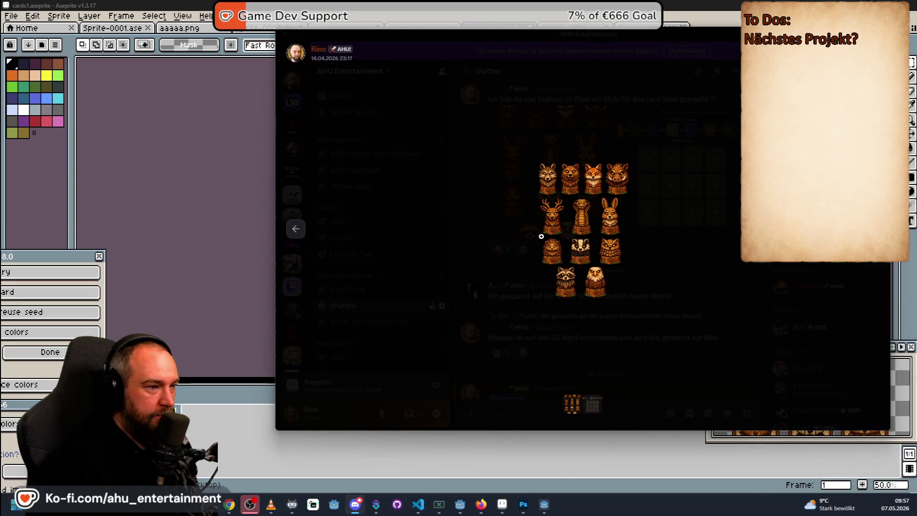
{"action": "left_click", "coordinate": [589, 207]}
{"action": "right_click", "coordinate": [539, 189]}
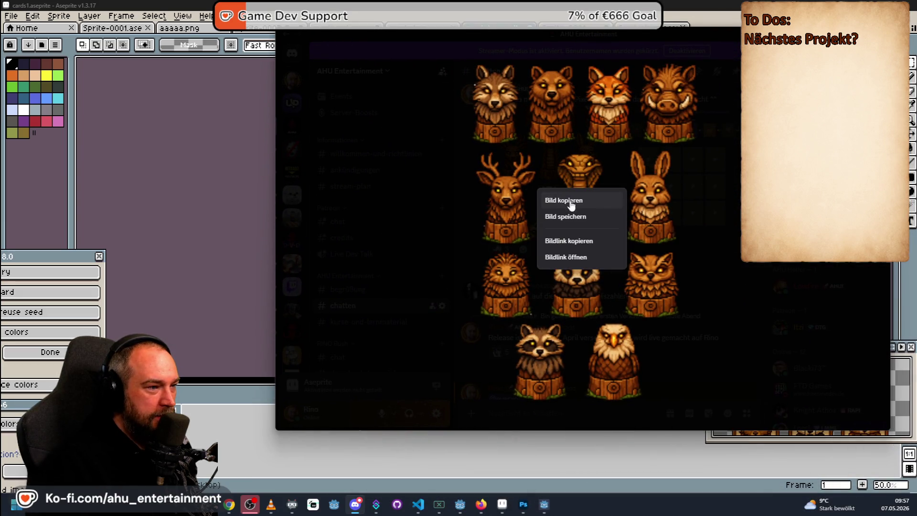
{"action": "left_click", "coordinate": [592, 219]}
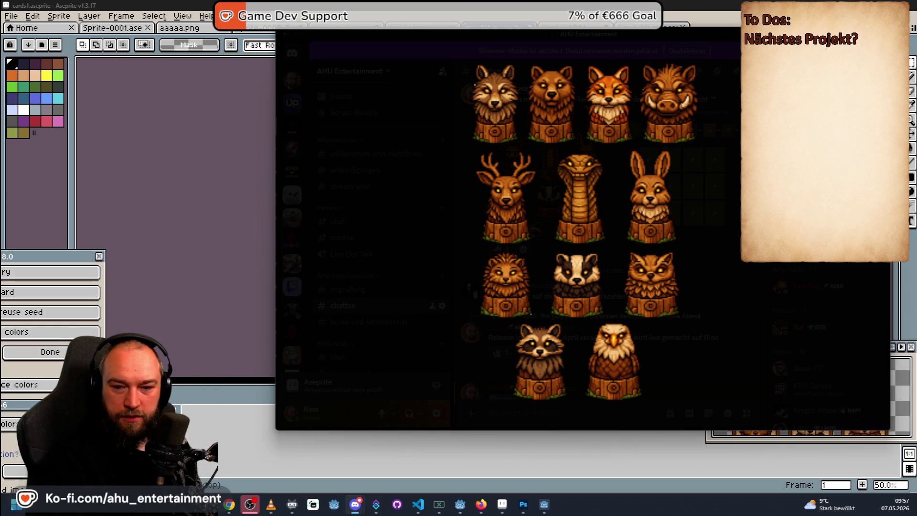
{"action": "key", "text": "alt+Tab"}
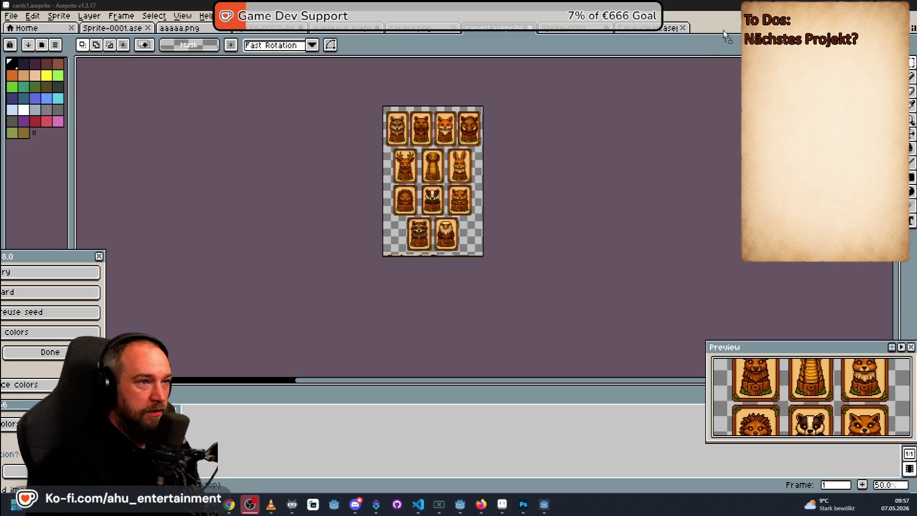
Step: Drag ASDGASGFAESG.png into Aseprite to open the twelve animal busts sheet
{"action": "left_click_drag", "start_coordinate": [724, 32], "coordinate": [458, 214]}
{"action": "scroll", "coordinate": [458, 209], "scroll_direction": "up", "scroll_amount": 4}
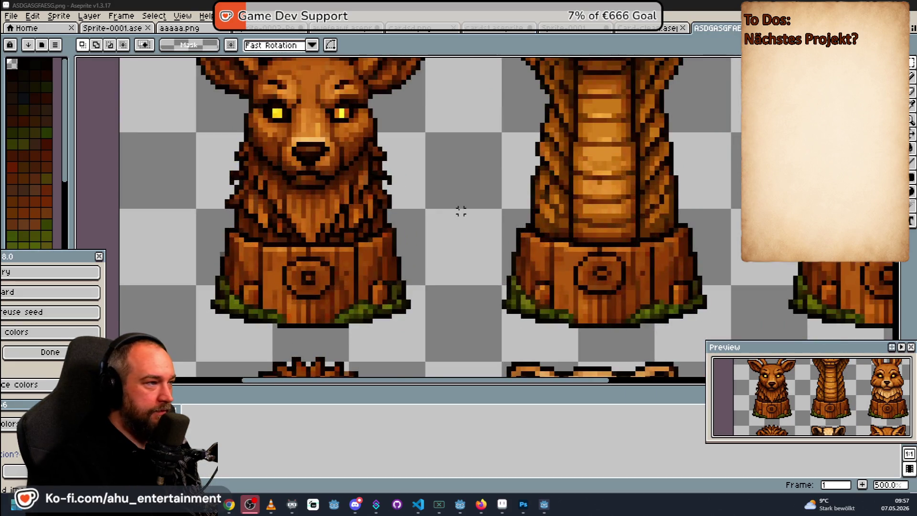
{"action": "scroll", "coordinate": [461, 211], "scroll_direction": "up", "scroll_amount": 1}
{"action": "scroll", "coordinate": [460, 213], "scroll_direction": "down", "scroll_amount": 3}
{"action": "scroll", "coordinate": [503, 187], "scroll_direction": "up", "scroll_amount": 1}
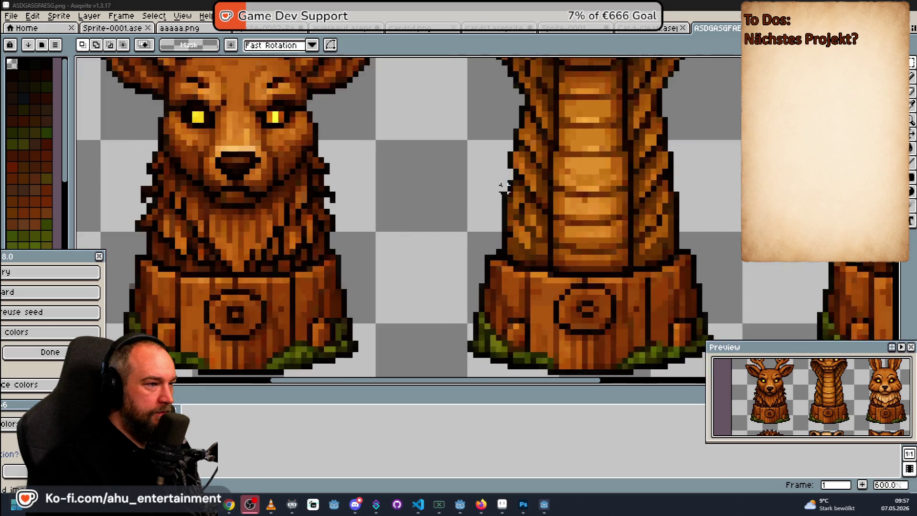
{"action": "scroll", "coordinate": [497, 182], "scroll_direction": "up", "scroll_amount": 2}
{"action": "scroll", "coordinate": [496, 179], "scroll_direction": "up", "scroll_amount": 2}
{"action": "scroll", "coordinate": [494, 187], "scroll_direction": "down", "scroll_amount": 9}
{"action": "scroll", "coordinate": [501, 186], "scroll_direction": "up", "scroll_amount": 2}
{"action": "scroll", "coordinate": [658, 180], "scroll_direction": "up", "scroll_amount": 1}
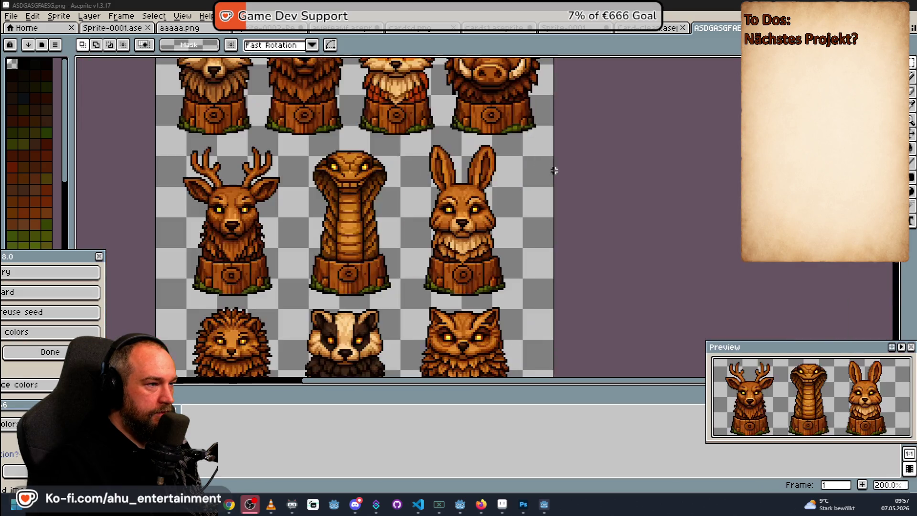
{"action": "scroll", "coordinate": [661, 179], "scroll_direction": "up", "scroll_amount": 1}
{"action": "scroll", "coordinate": [730, 129], "scroll_direction": "down", "scroll_amount": 1}
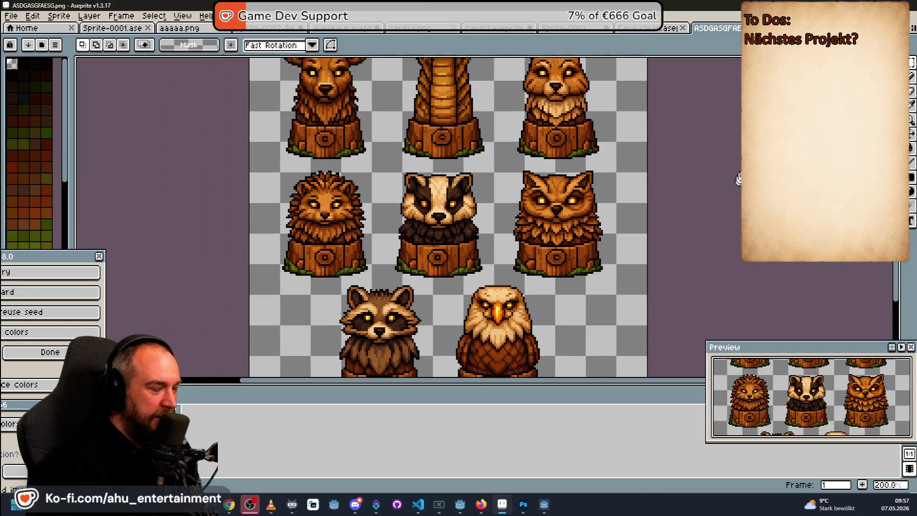
{"action": "scroll", "coordinate": [716, 157], "scroll_direction": "down", "scroll_amount": 1}
{"action": "scroll", "coordinate": [701, 194], "scroll_direction": "down", "scroll_amount": 1}
{"action": "scroll", "coordinate": [684, 232], "scroll_direction": "down", "scroll_amount": 1}
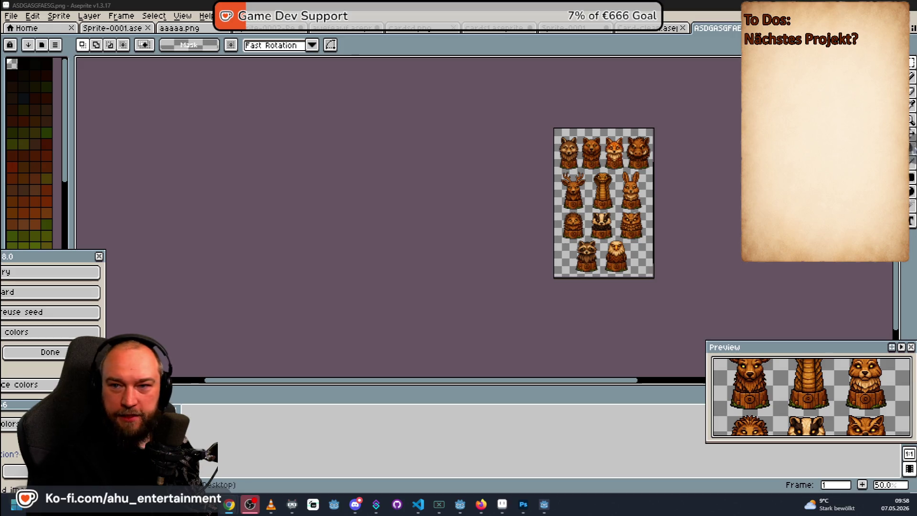
{"action": "scroll", "coordinate": [517, 254], "scroll_direction": "up", "scroll_amount": 2}
{"action": "scroll", "coordinate": [569, 256], "scroll_direction": "up", "scroll_amount": 2}
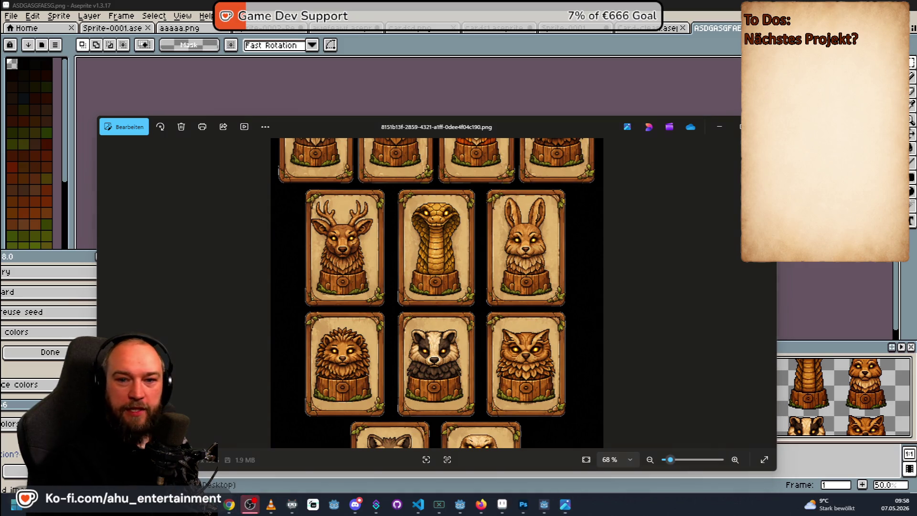
{"action": "scroll", "coordinate": [393, 220], "scroll_direction": "down", "scroll_amount": 2}
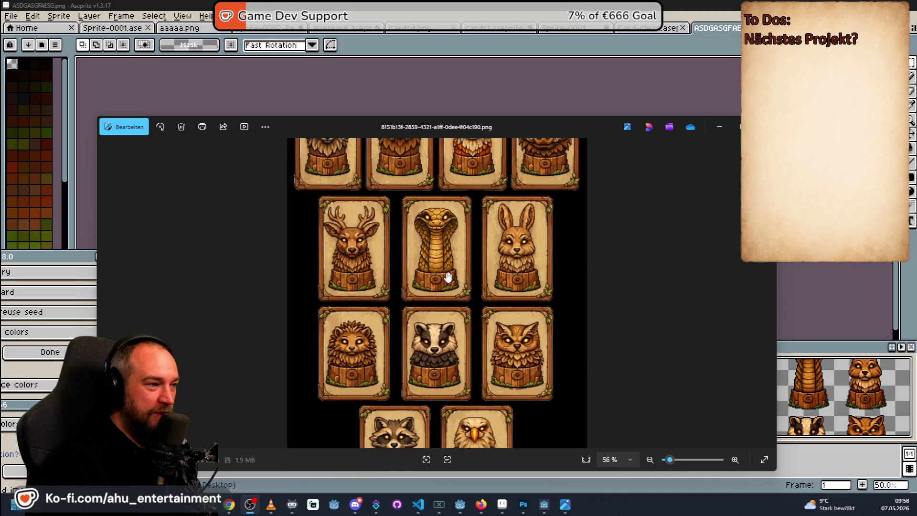
{"action": "scroll", "coordinate": [313, 219], "scroll_direction": "down", "scroll_amount": 2}
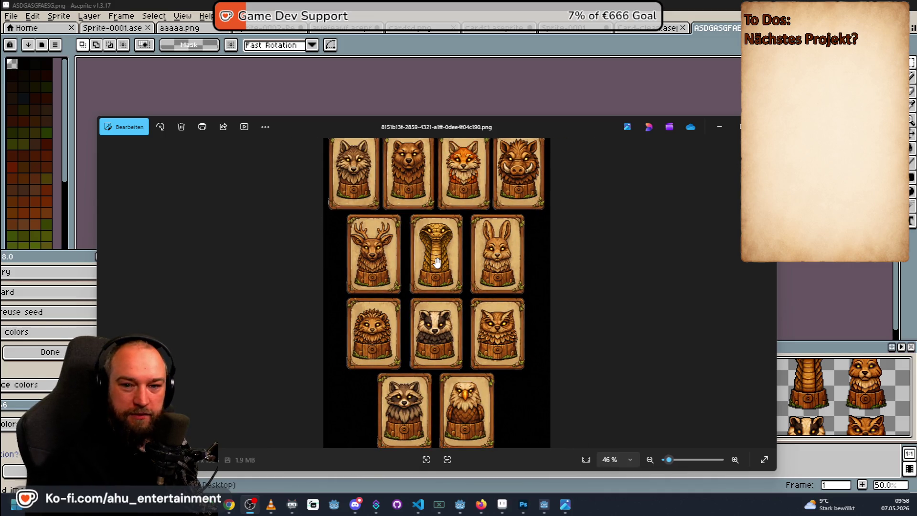
{"action": "scroll", "coordinate": [398, 303], "scroll_direction": "up", "scroll_amount": 2}
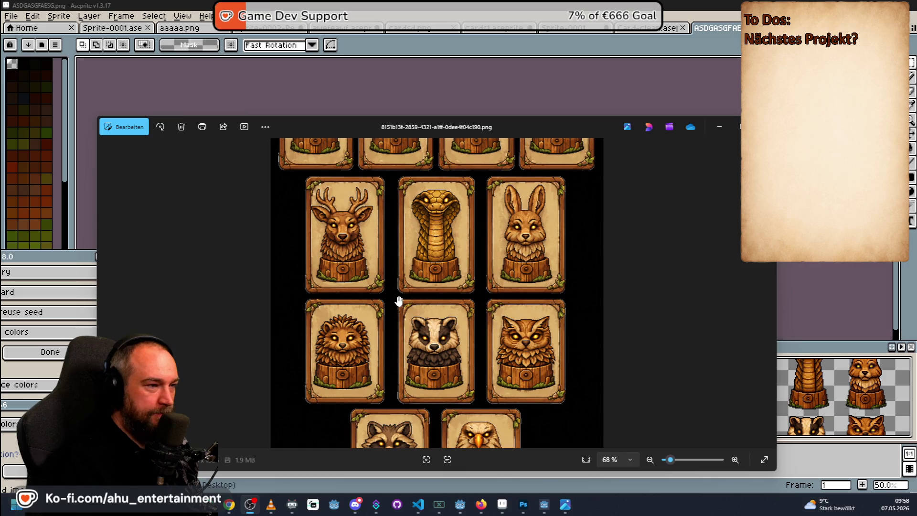
{"action": "scroll", "coordinate": [398, 303], "scroll_direction": "down", "scroll_amount": 3}
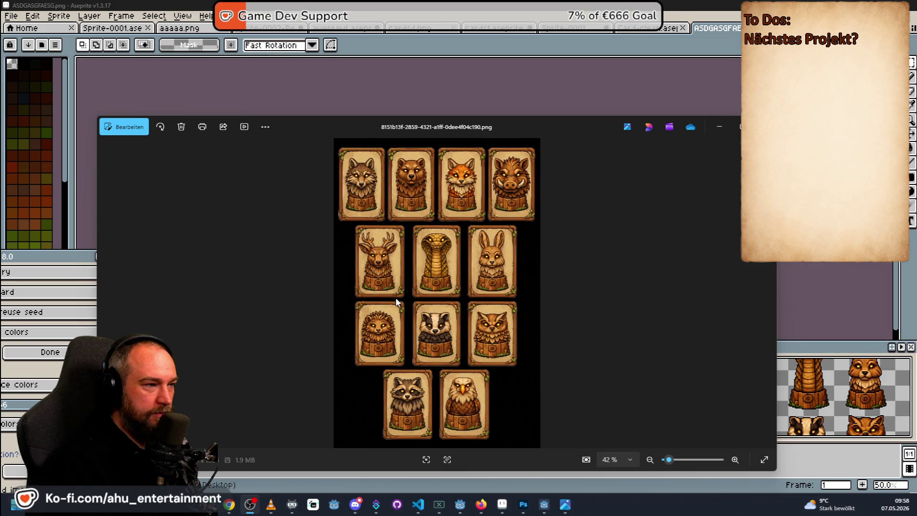
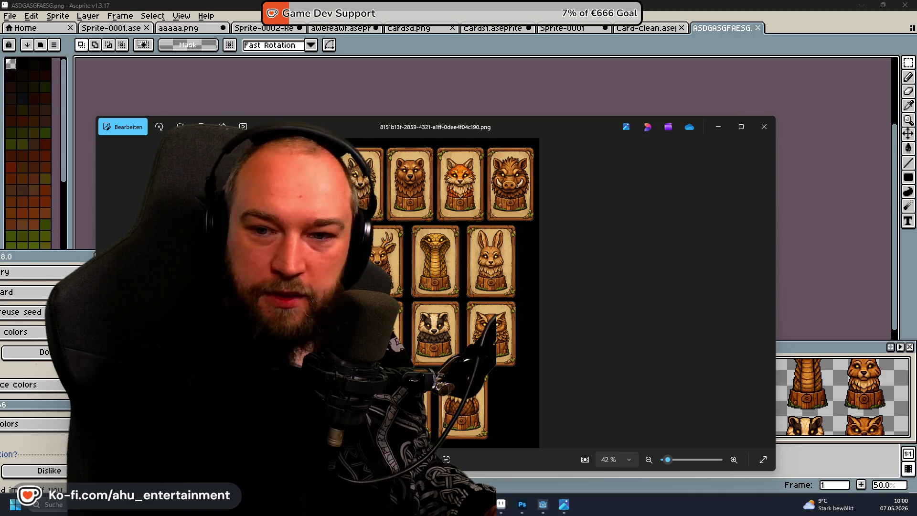
Step: Switch from the Photos card sheet to the browser's image search results
{"action": "key", "text": "alt+Tab"}
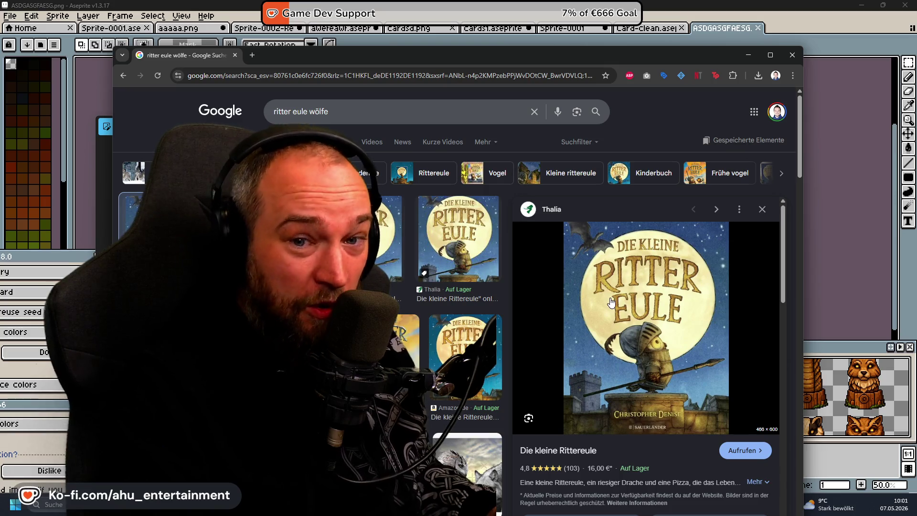
Step: Open the Thalia shop page for the book, dismiss the cookie prompt and reposition the window
{"action": "left_click", "coordinate": [641, 344]}
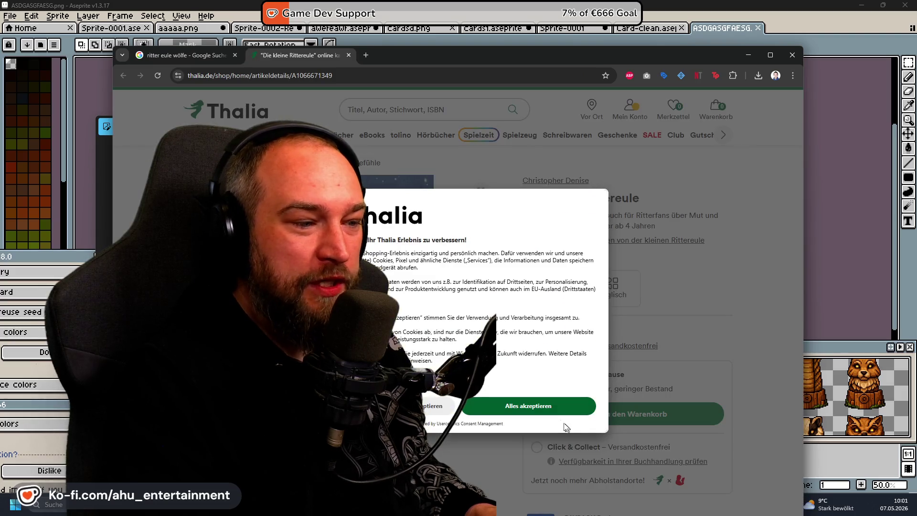
{"action": "left_click", "coordinate": [559, 407]}
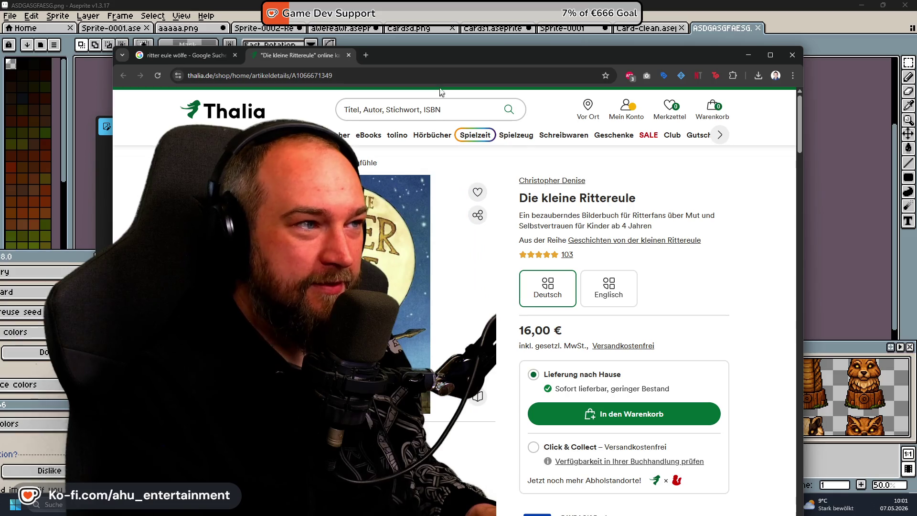
{"action": "left_click_drag", "start_coordinate": [438, 63], "coordinate": [663, 50]}
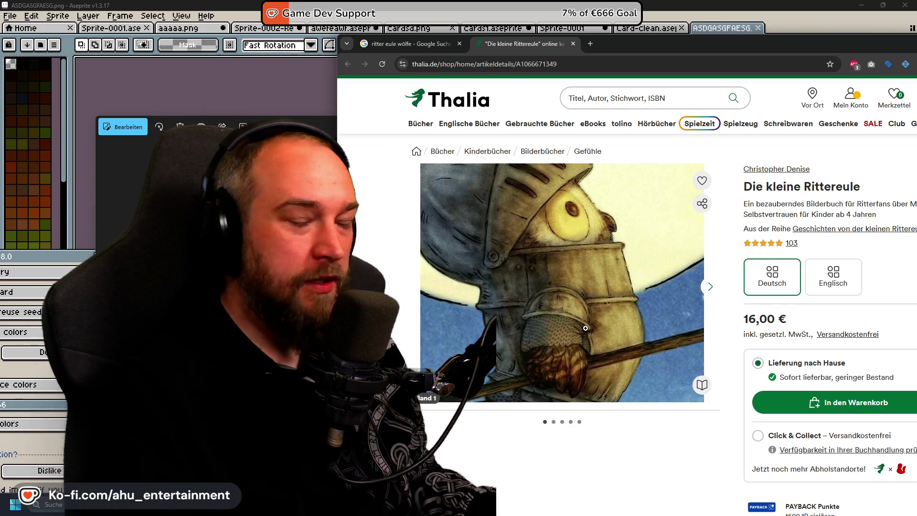
Step: View the full-size cover, back cover and first interior page in the image gallery
{"action": "left_click", "coordinate": [579, 294]}
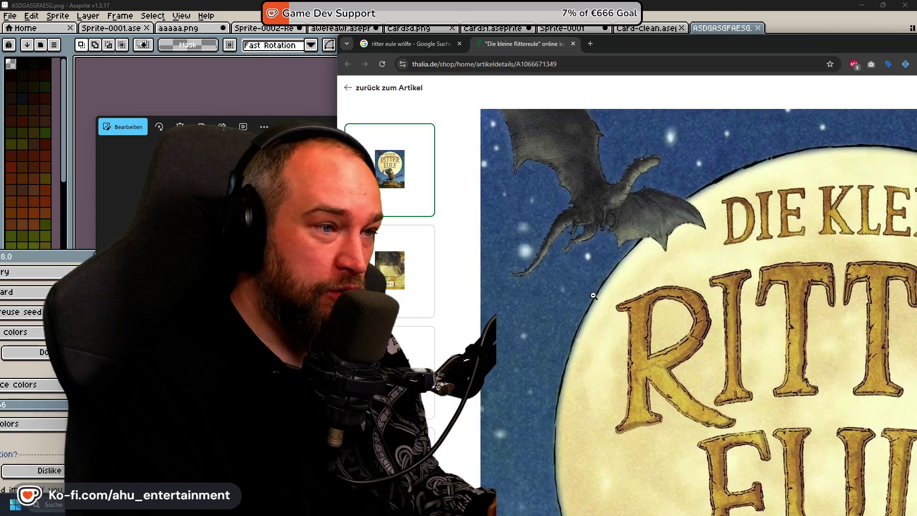
{"action": "left_click", "coordinate": [579, 294]}
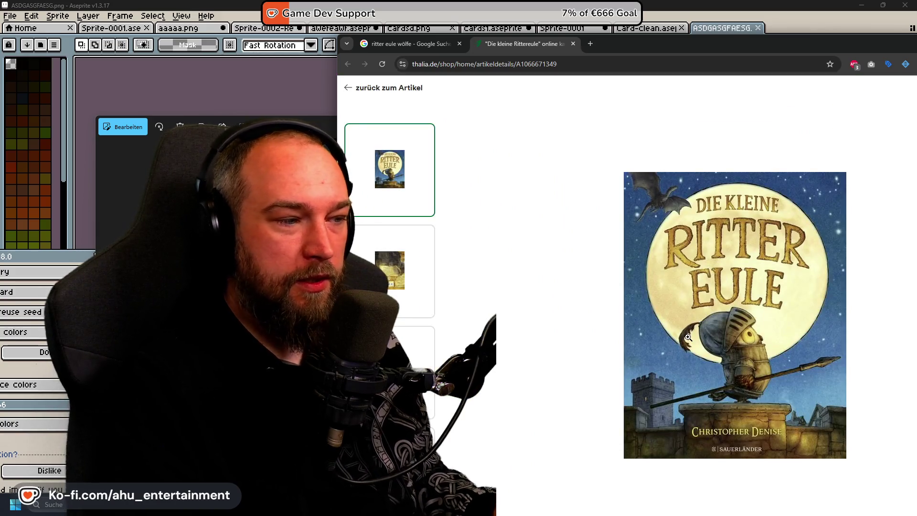
{"action": "left_click", "coordinate": [391, 278]}
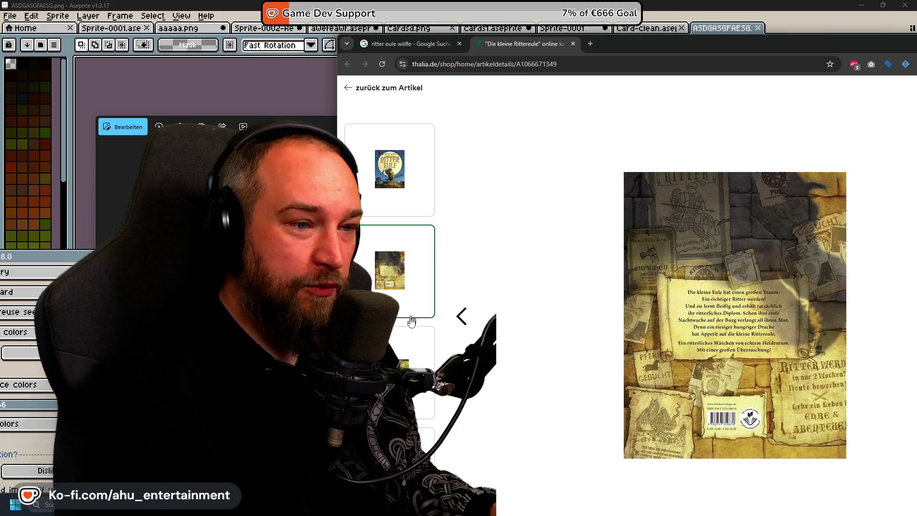
{"action": "left_click", "coordinate": [391, 373]}
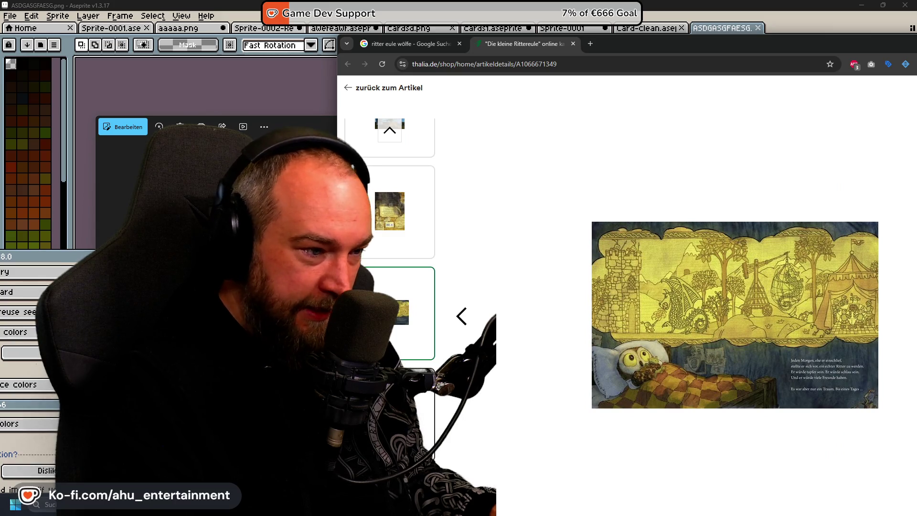
Step: Page forward to the dragon scene spread and zoom into it
{"action": "key", "text": "Right"}
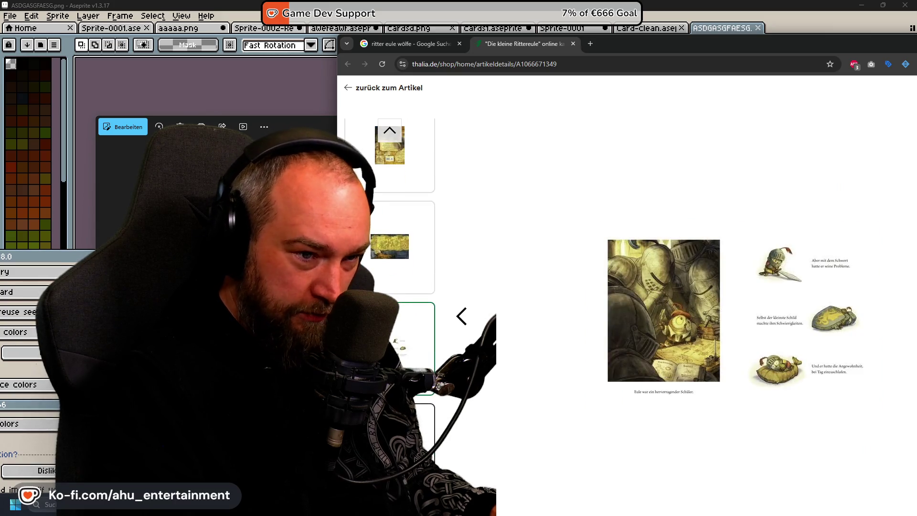
{"action": "key", "text": "Right"}
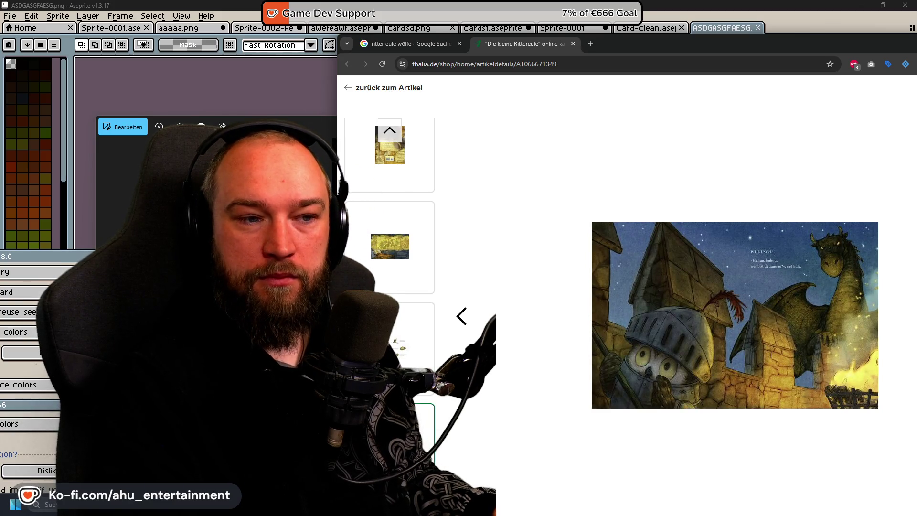
{"action": "left_click", "coordinate": [849, 288]}
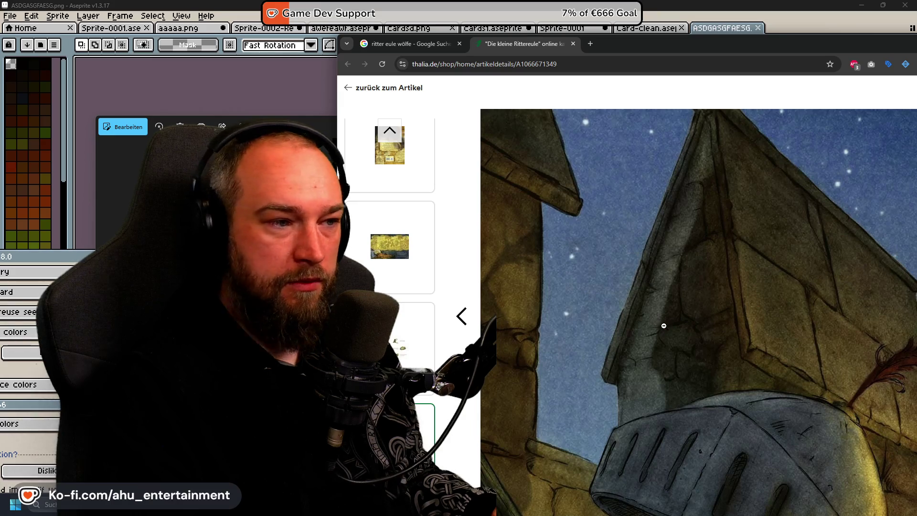
{"action": "left_click_drag", "start_coordinate": [695, 44], "coordinate": [373, 64]}
Step: Zoom in and out of the dragon spread, shift the window right and flip to the knights spread
{"action": "left_click", "coordinate": [619, 296]}
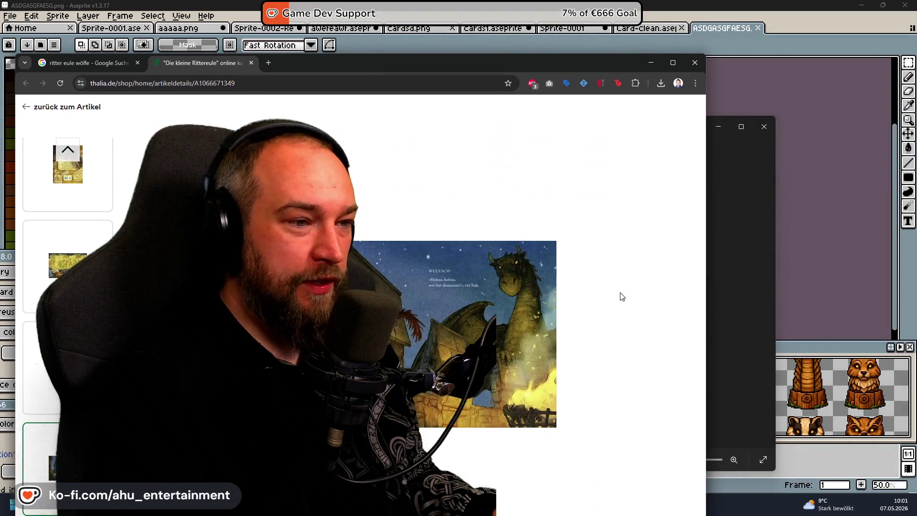
{"action": "left_click", "coordinate": [534, 274]}
{"action": "scroll", "coordinate": [475, 461], "scroll_direction": "down", "scroll_amount": 3}
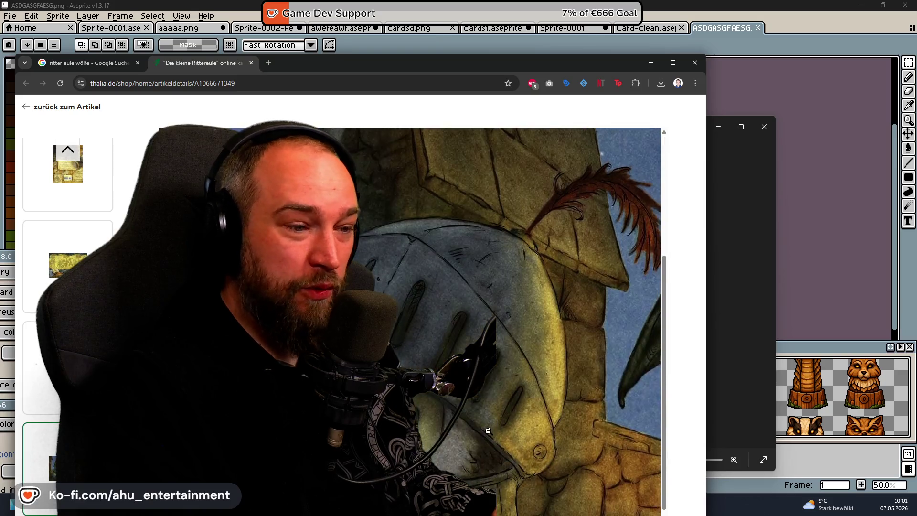
{"action": "scroll", "coordinate": [573, 379], "scroll_direction": "down", "scroll_amount": 3}
{"action": "scroll", "coordinate": [540, 312], "scroll_direction": "up", "scroll_amount": 2}
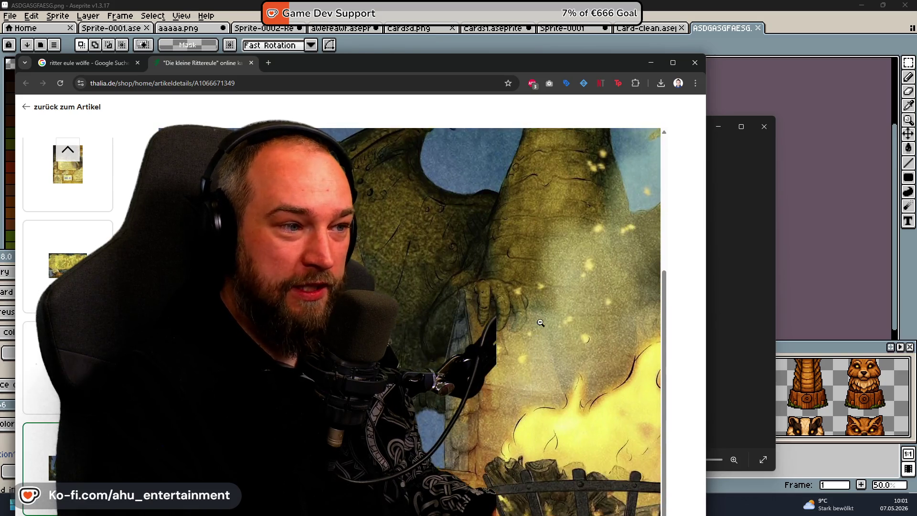
{"action": "scroll", "coordinate": [541, 322], "scroll_direction": "up", "scroll_amount": 3}
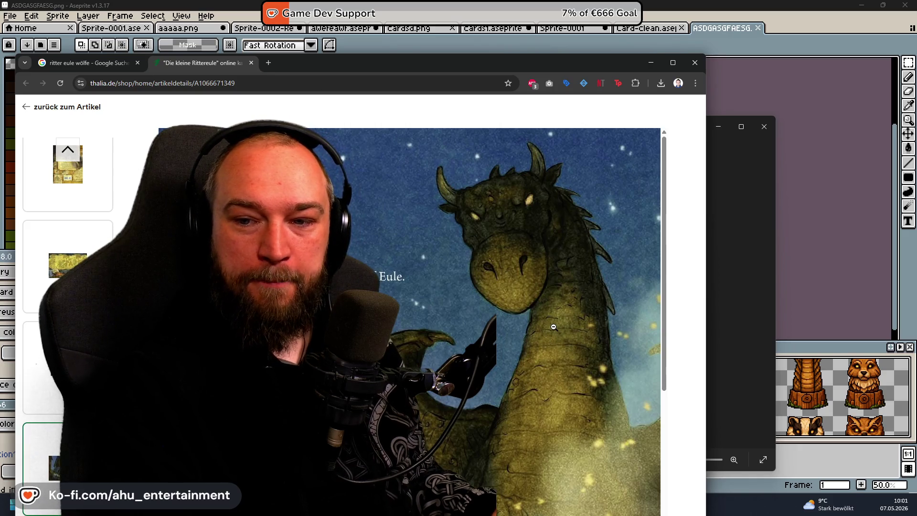
{"action": "scroll", "coordinate": [544, 326], "scroll_direction": "down", "scroll_amount": 3}
{"action": "scroll", "coordinate": [531, 327], "scroll_direction": "up", "scroll_amount": 3}
{"action": "left_click", "coordinate": [499, 329]}
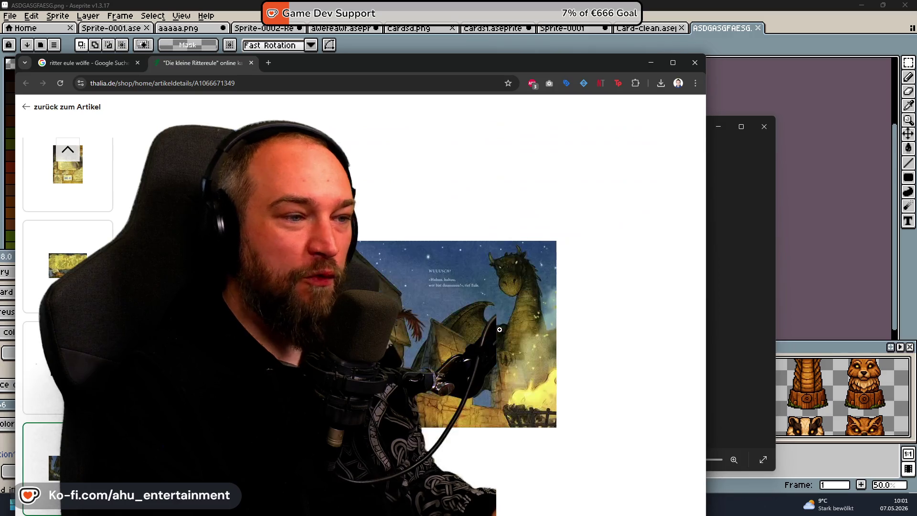
{"action": "left_click_drag", "start_coordinate": [299, 62], "coordinate": [525, 49]}
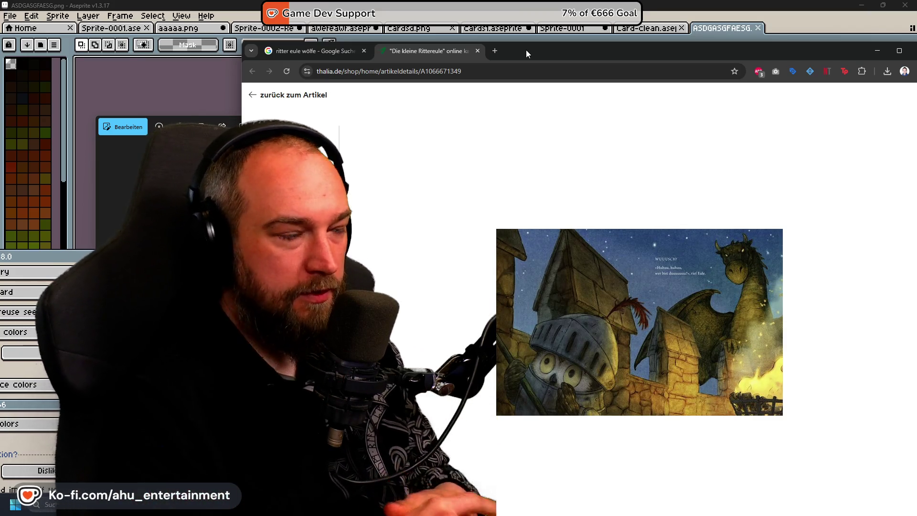
{"action": "key", "text": "Right"}
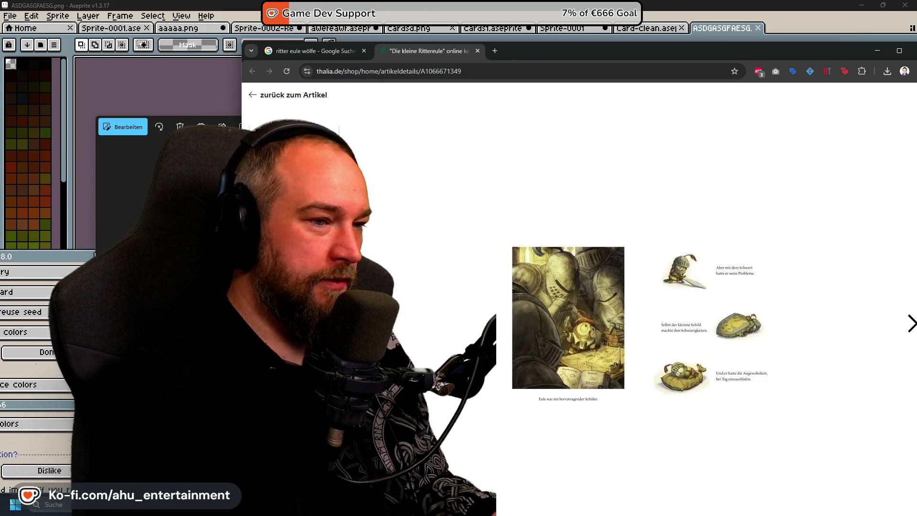
Step: Flip back to the dragon spread, then close the Thalia tab to return to the search results
{"action": "key", "text": "Left"}
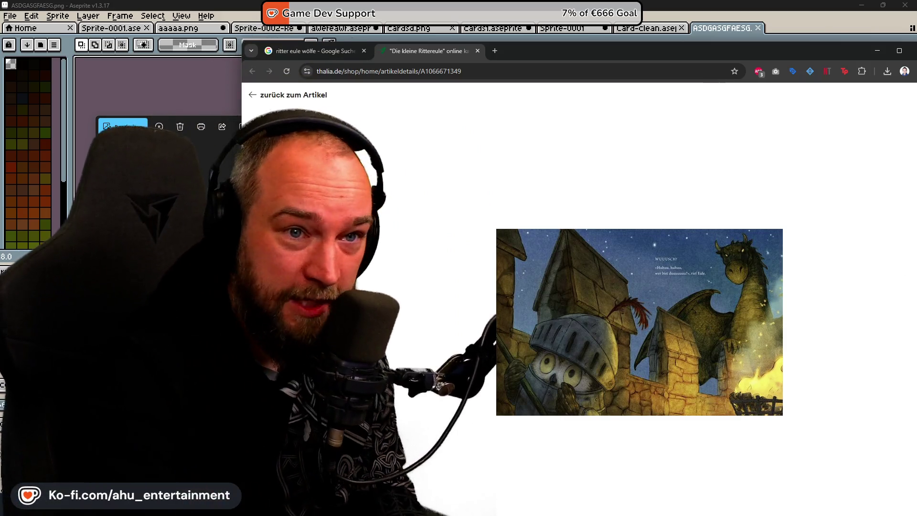
{"action": "key", "text": "alt+Tab"}
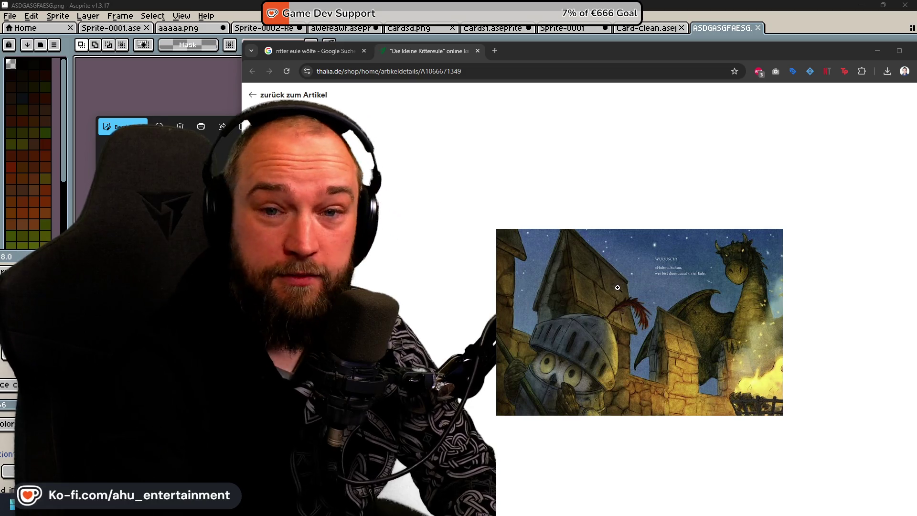
{"action": "left_click", "coordinate": [477, 50]}
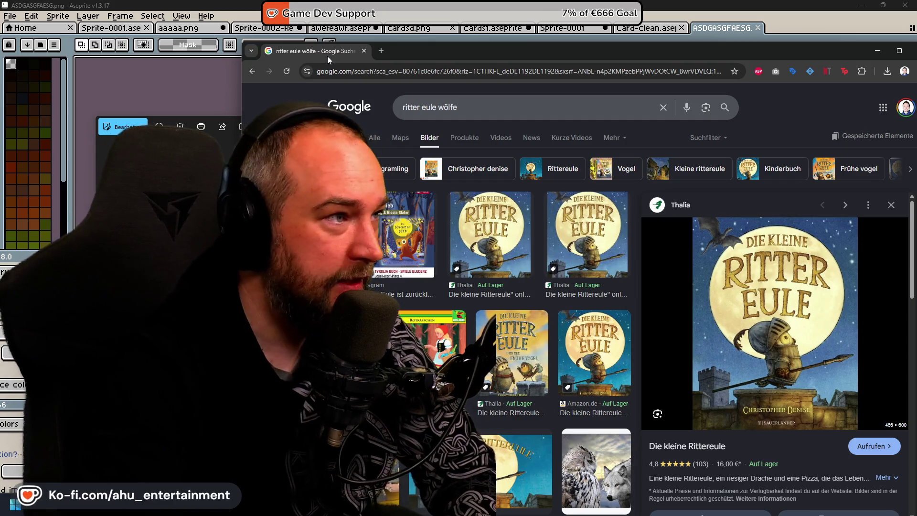
Step: Close the image search and the Photos viewer and switch to the Photoshop statue sprite sheet
{"action": "left_click", "coordinate": [364, 50]}
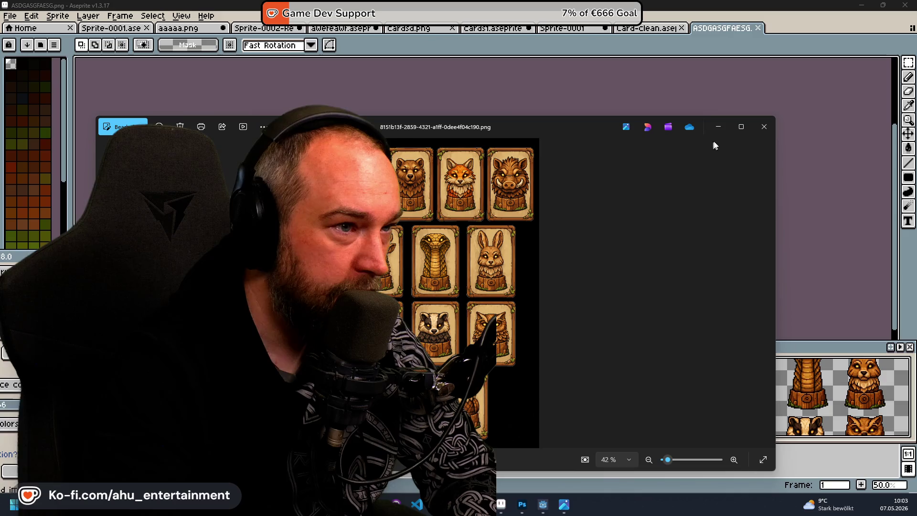
{"action": "left_click", "coordinate": [764, 127]}
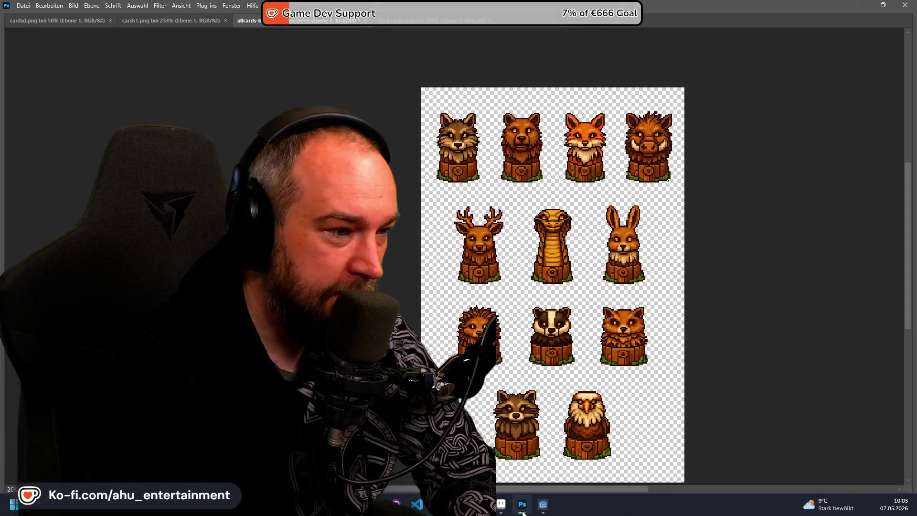
{"action": "key", "text": "alt+Tab"}
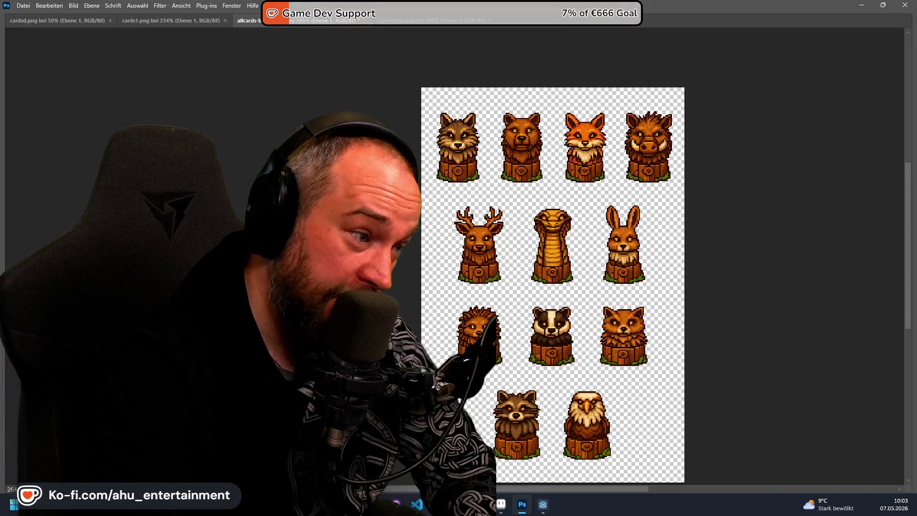
Step: Check the running game, the sprite sheet once more, then return to the Godot game script
{"action": "left_click", "coordinate": [543, 507]}
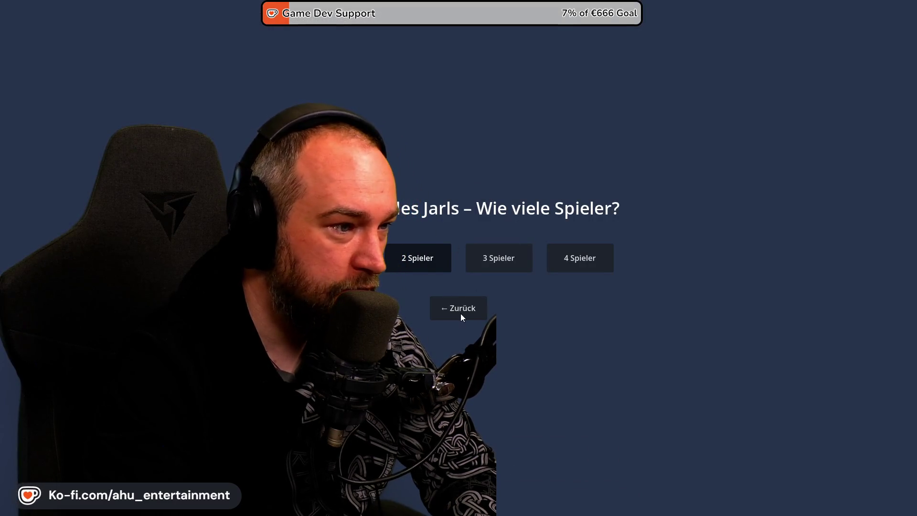
{"action": "key", "text": "alt+Tab"}
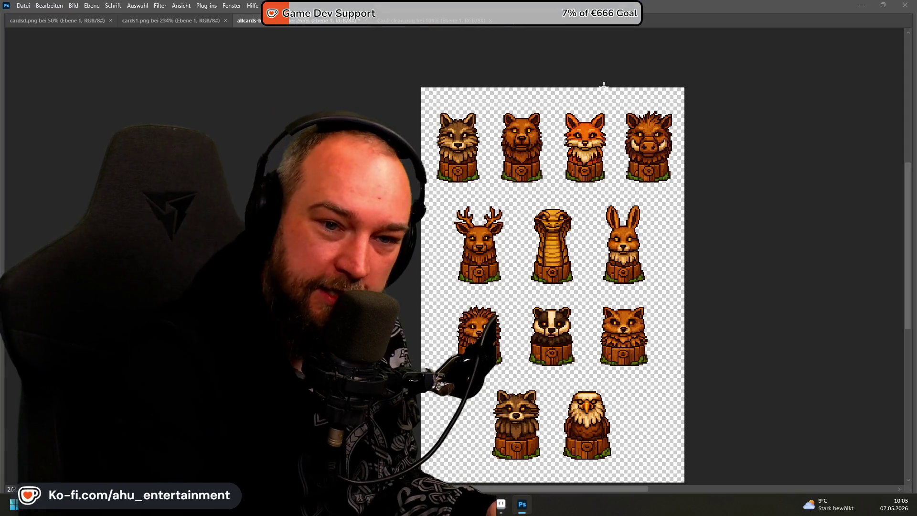
{"action": "key", "text": "alt+Tab"}
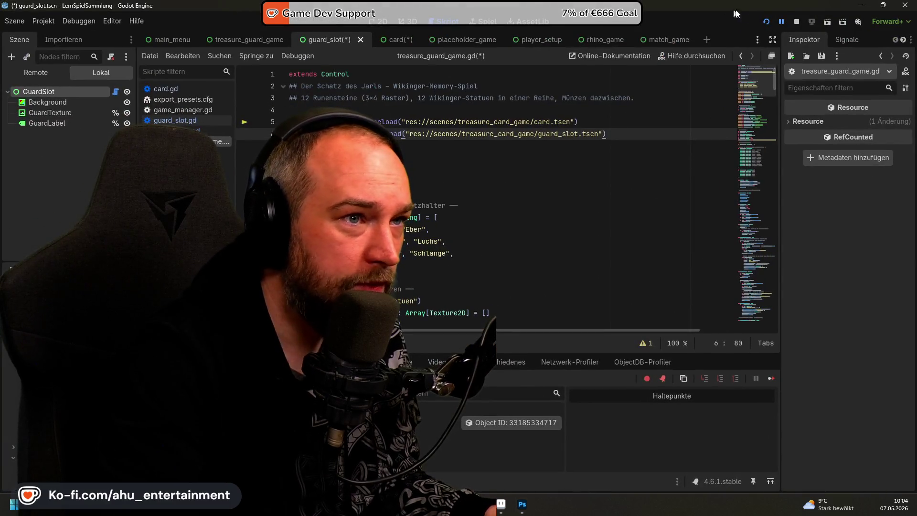
Step: Run the project and launch the Viking memory game from its menu
{"action": "left_click", "coordinate": [765, 22]}
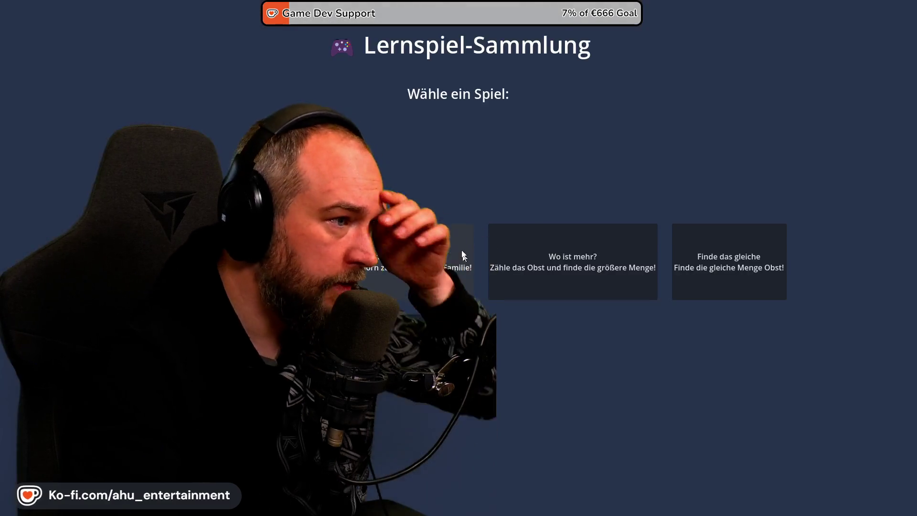
{"action": "left_click", "coordinate": [465, 260]}
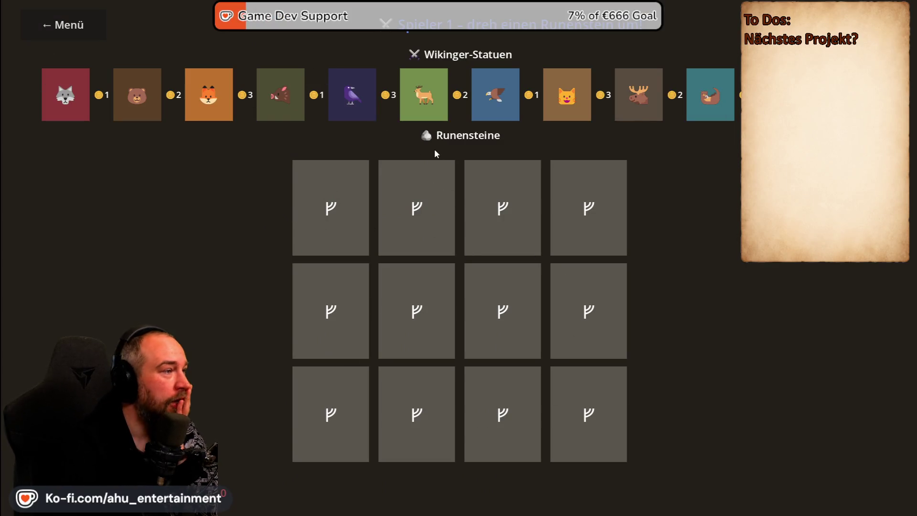
Step: Flip six rune stones across the top and middle rows until Player 1 earns 3 coins
{"action": "left_click", "coordinate": [360, 175]}
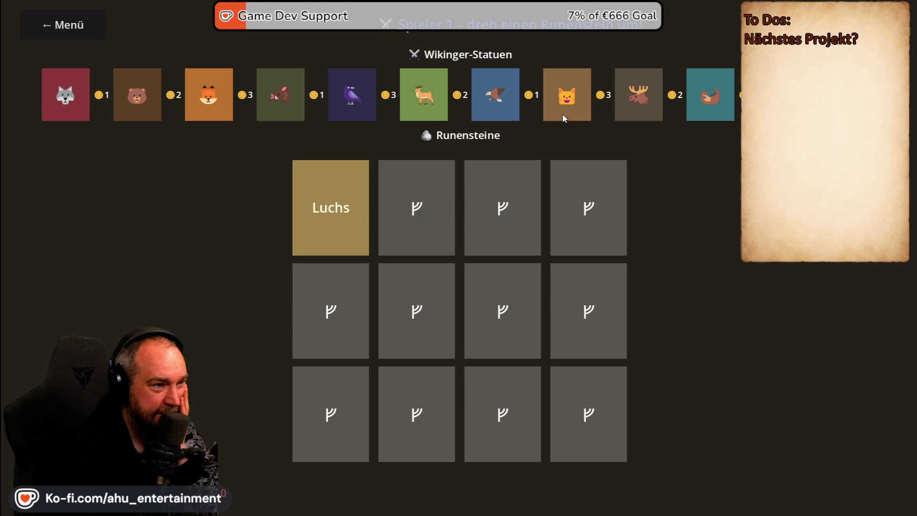
{"action": "left_click", "coordinate": [393, 211]}
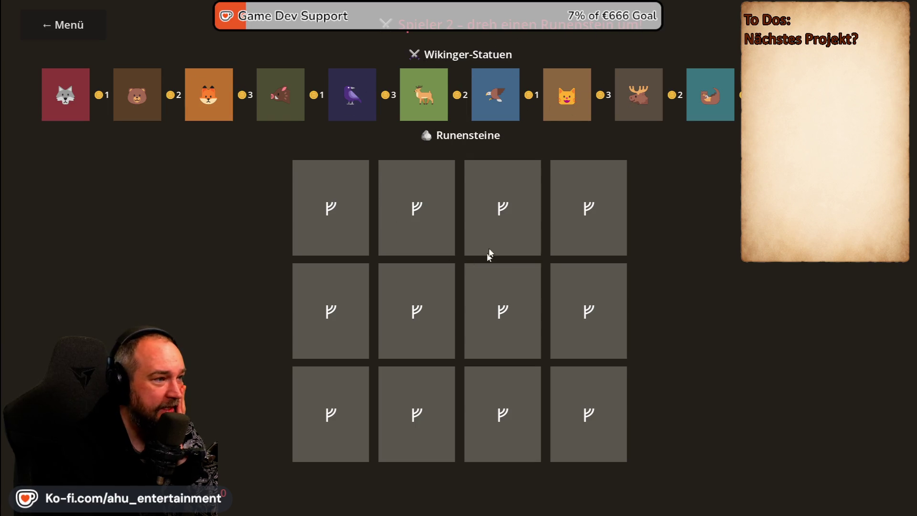
{"action": "left_click", "coordinate": [510, 205]}
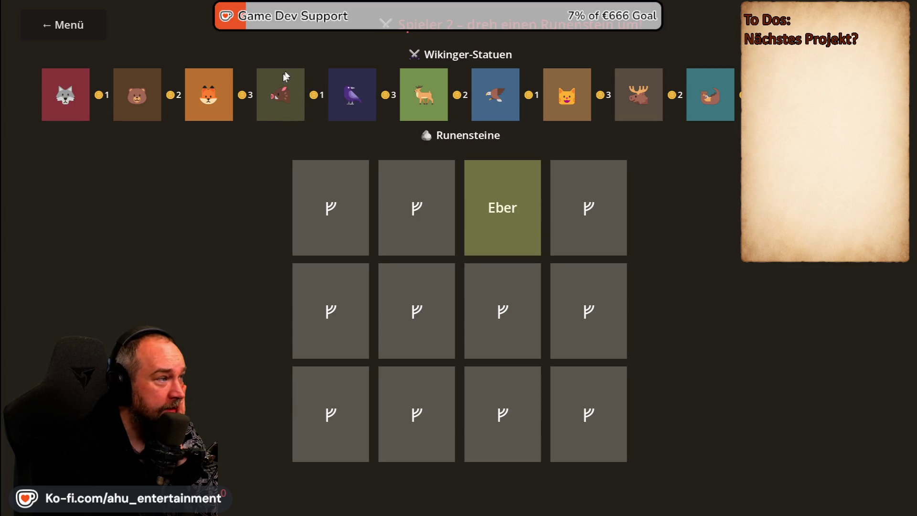
{"action": "left_click", "coordinate": [346, 312]}
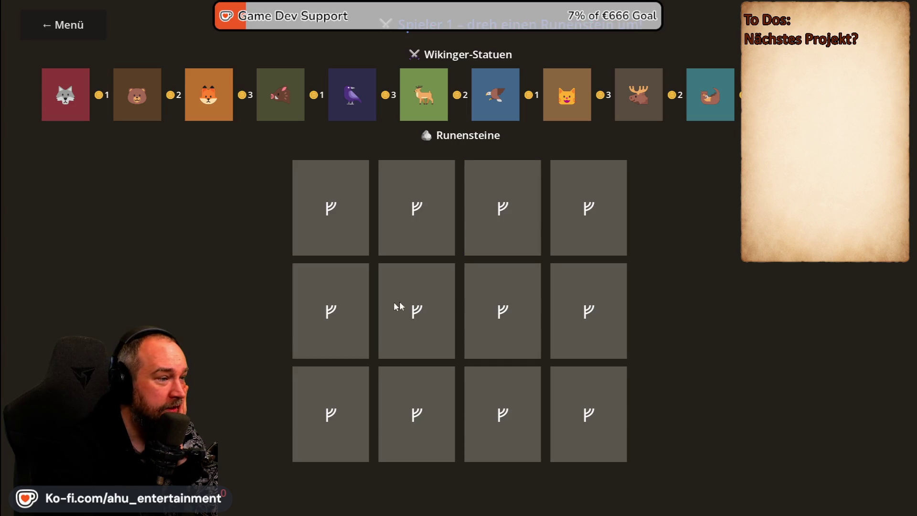
{"action": "left_click", "coordinate": [393, 323]}
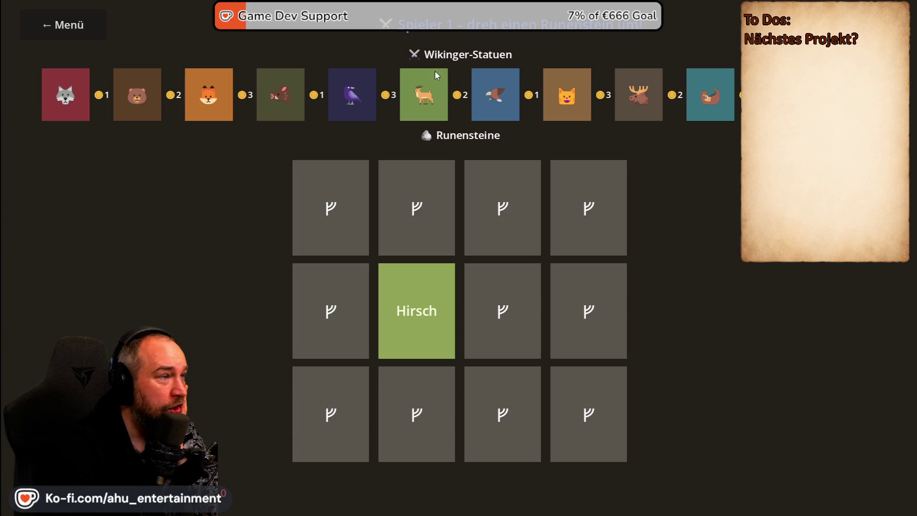
{"action": "left_click", "coordinate": [525, 297]}
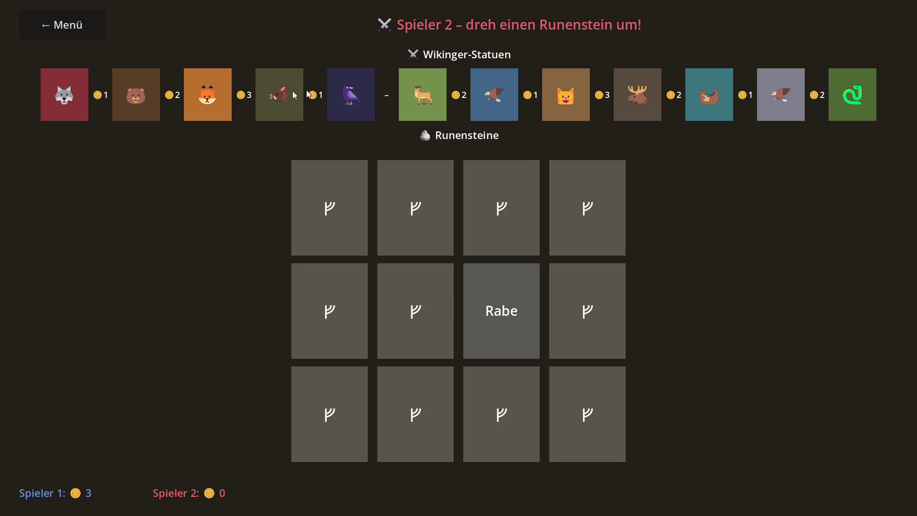
Step: Flip five more stones, revealing Rabe and claiming coins to reach Spieler 1: 4, Spieler 2: 3
{"action": "left_click", "coordinate": [437, 198]}
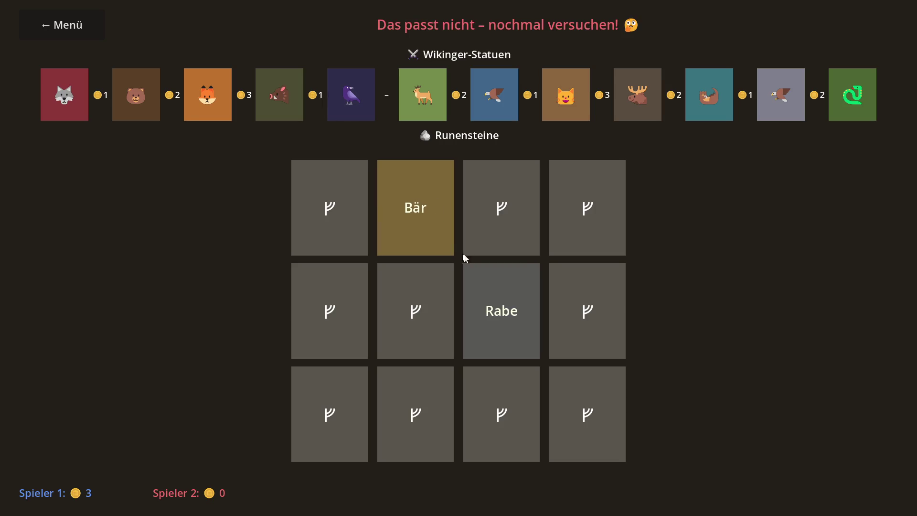
{"action": "left_click", "coordinate": [517, 193]}
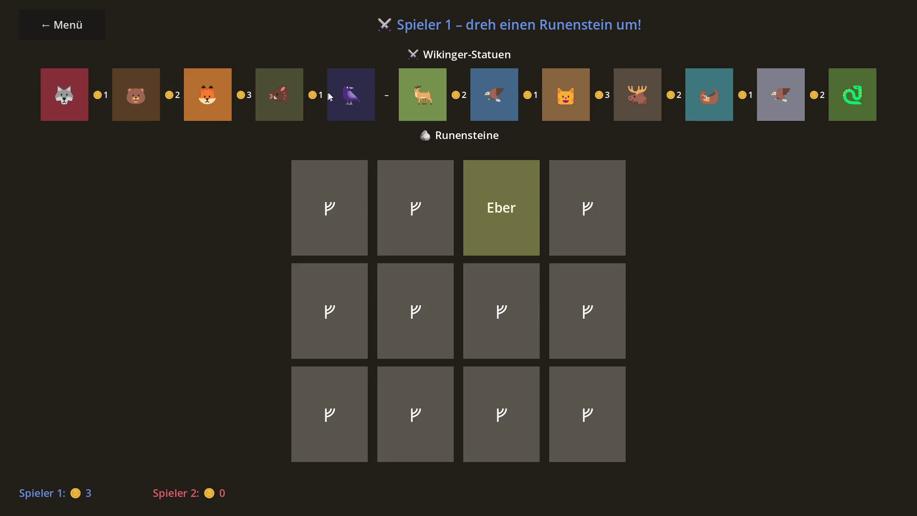
{"action": "left_click", "coordinate": [501, 297]}
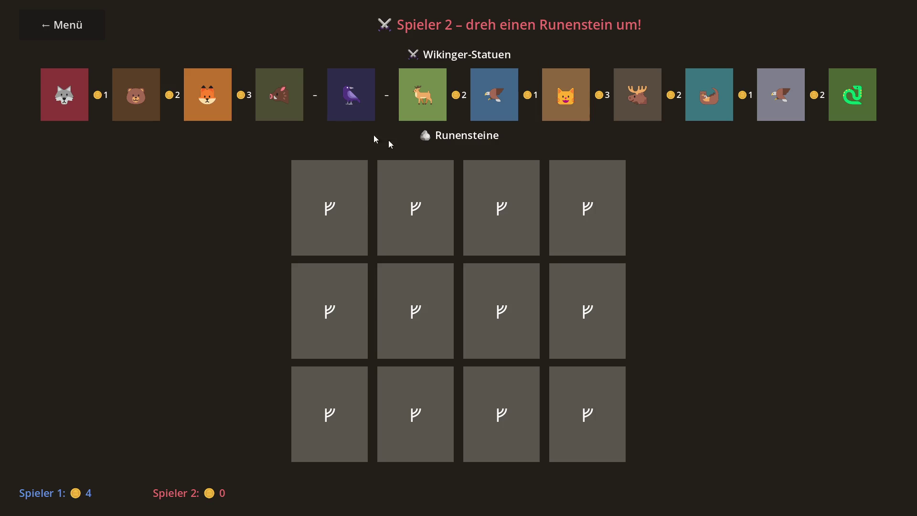
{"action": "left_click", "coordinate": [591, 212]}
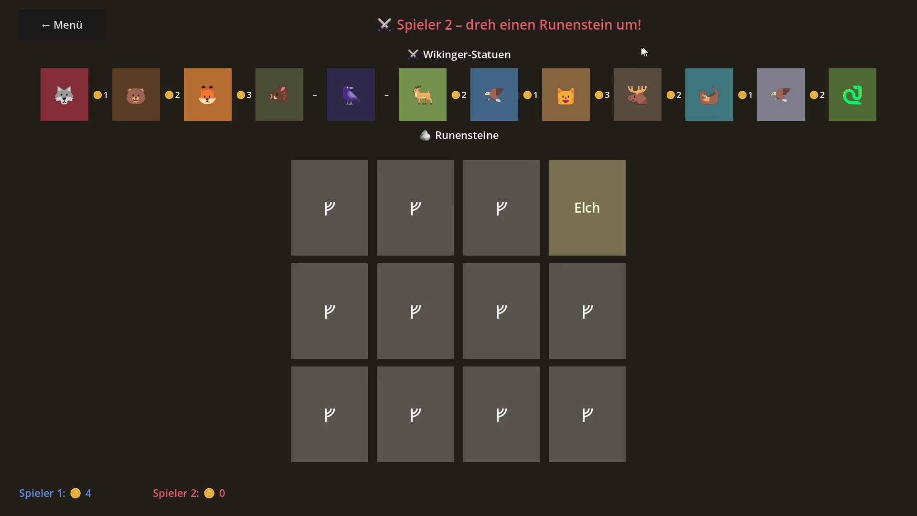
{"action": "left_click", "coordinate": [337, 205]}
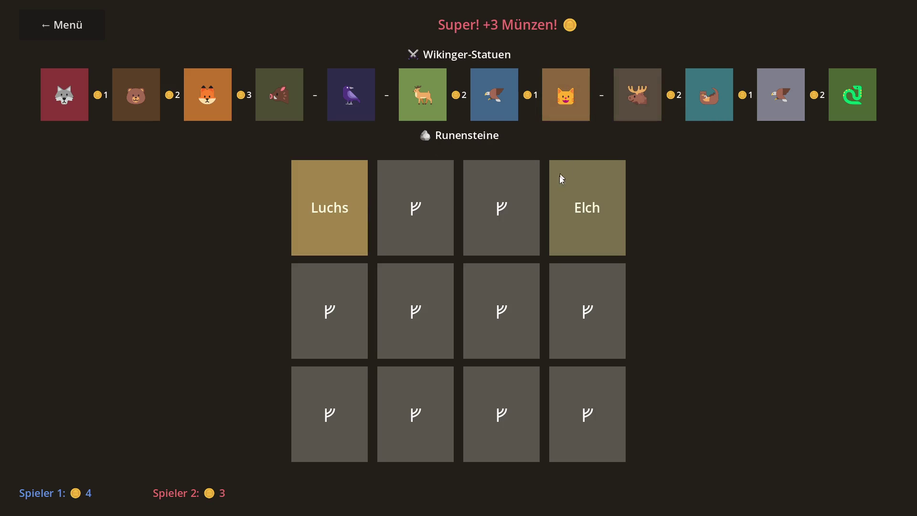